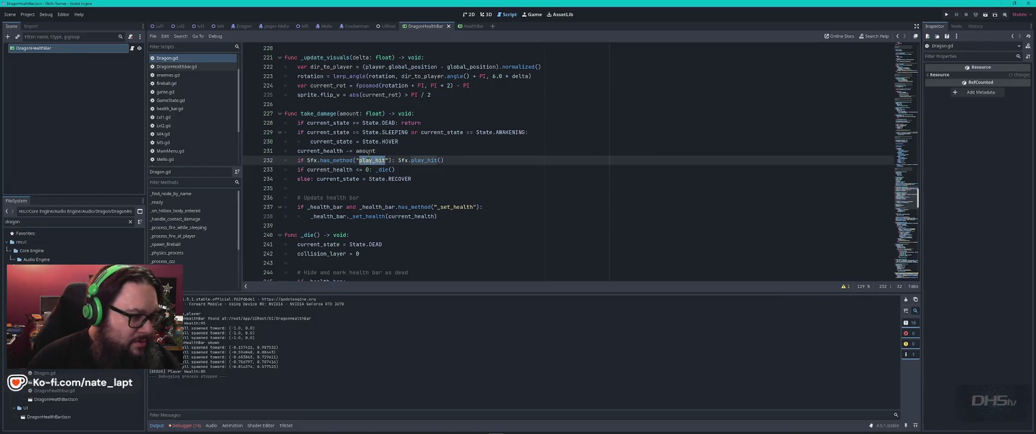
Check the hit sound call in take_damage, then open the sfx.gd script.
click(365, 160)
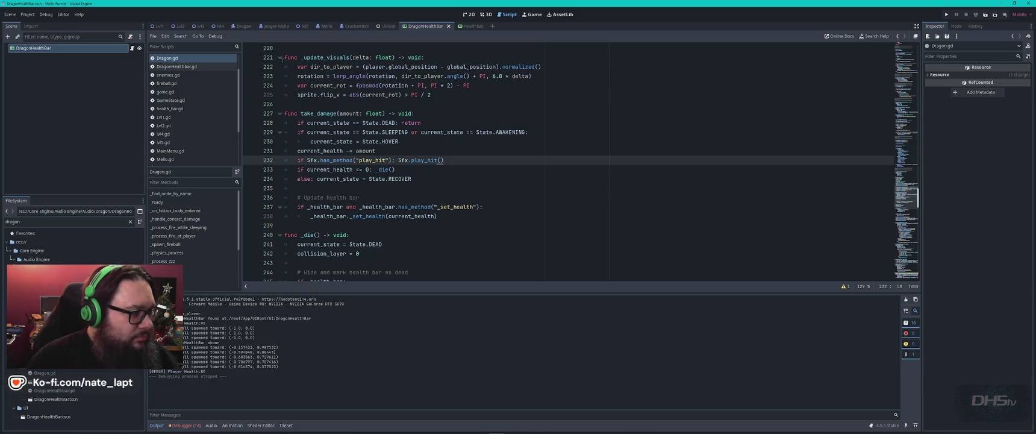
key(super)
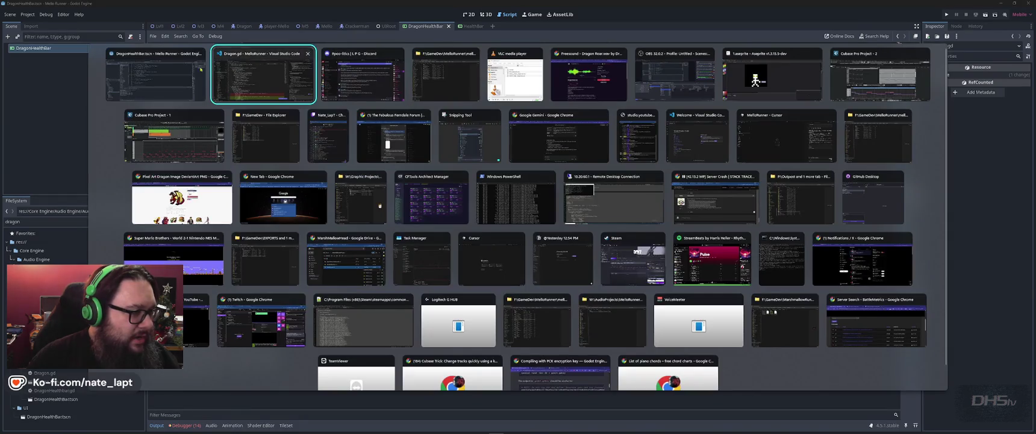
key(super)
scroll(181, 147, down, 3)
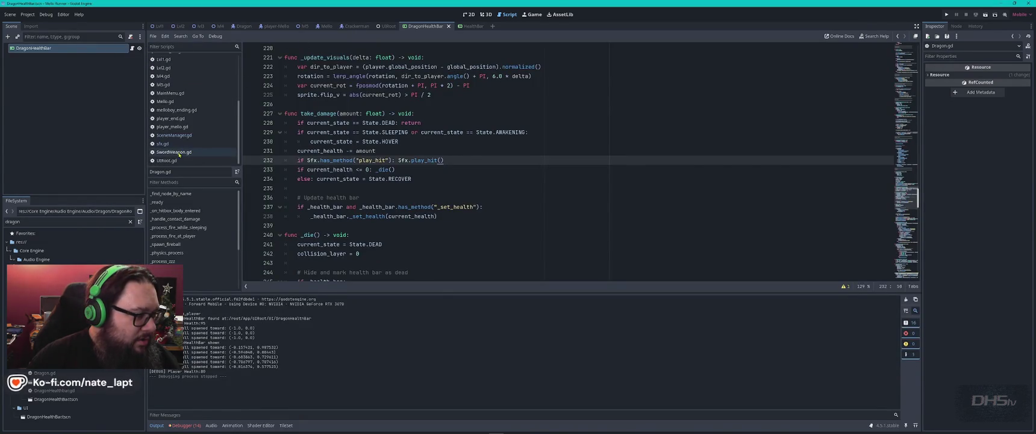
click(163, 143)
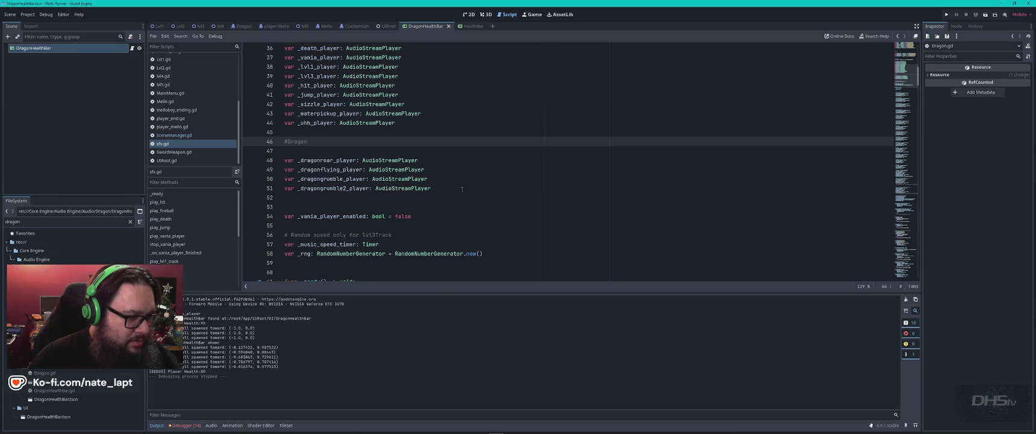
Search sfx.gd for _dragonroar_player uses through to the play_dragonroar function.
double_click(330, 160)
key(ctrl+f)
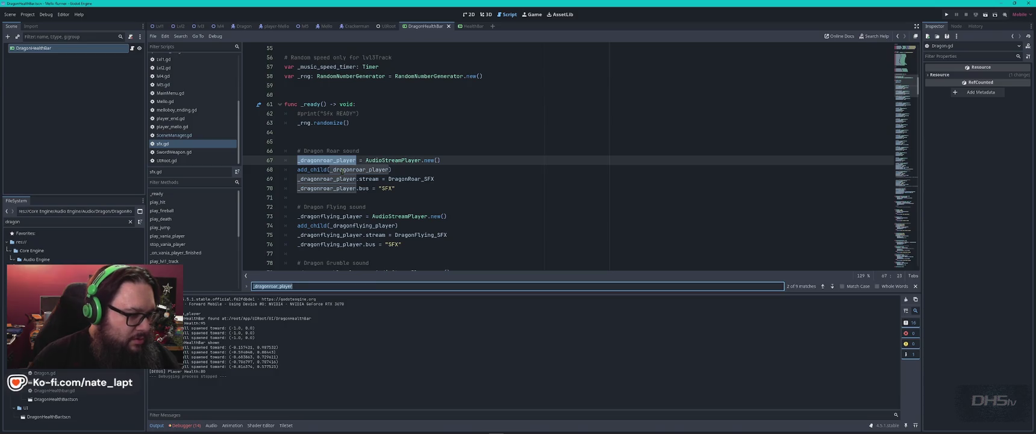
key(Return)
key(Return)
key(Return)
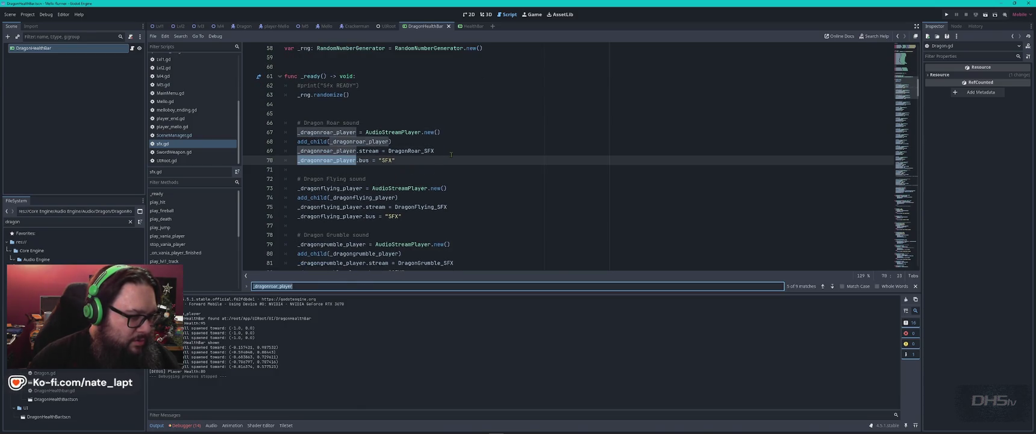
key(Return)
key(Return)
key(Return)
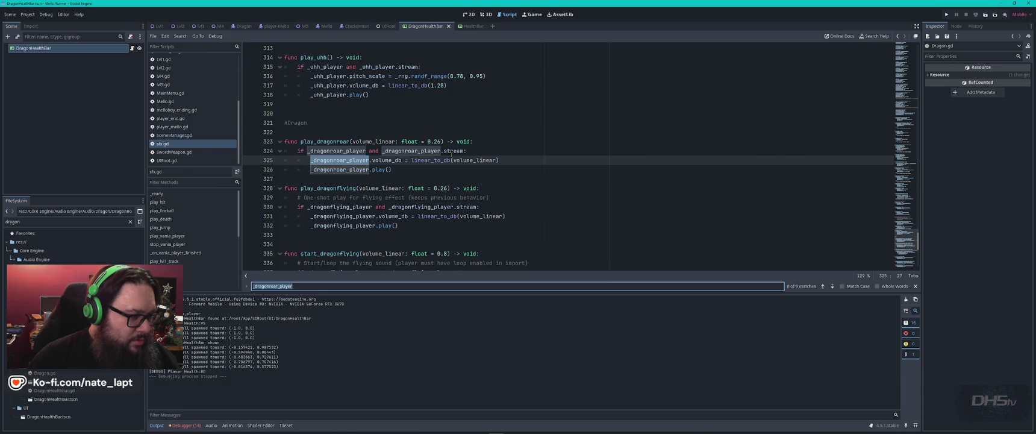
double_click(335, 140)
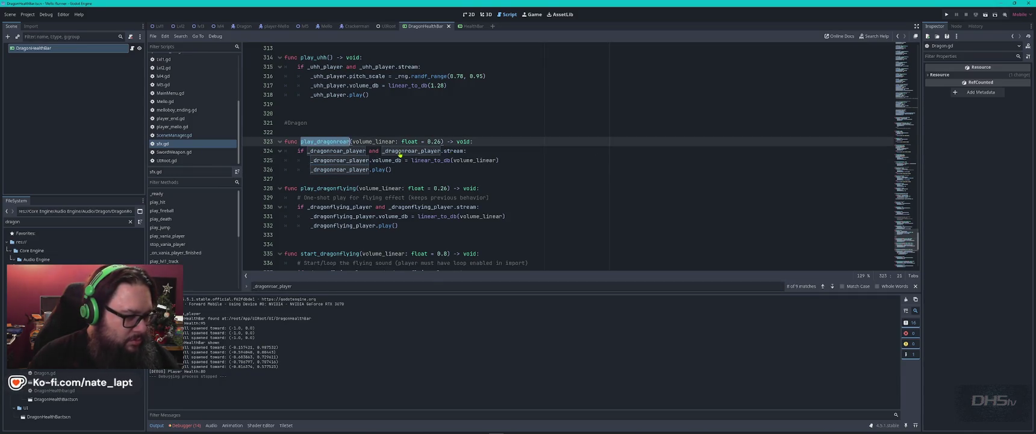
scroll(399, 154, down, 4)
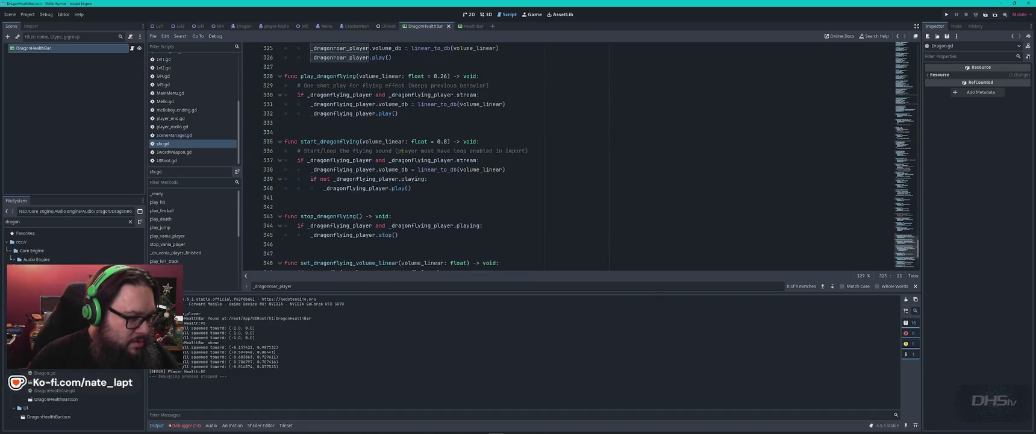
key(alt+Tab)
key(alt+Tab)
key(alt+Tab)
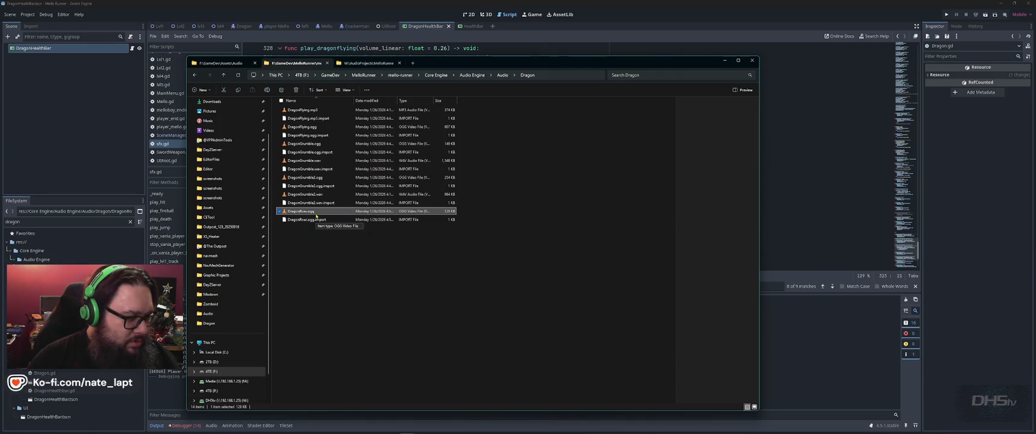
click(725, 61)
Ask Copilot Chat: 'Dragons hit damage should be play_dragonroar'.
key(alt+Tab)
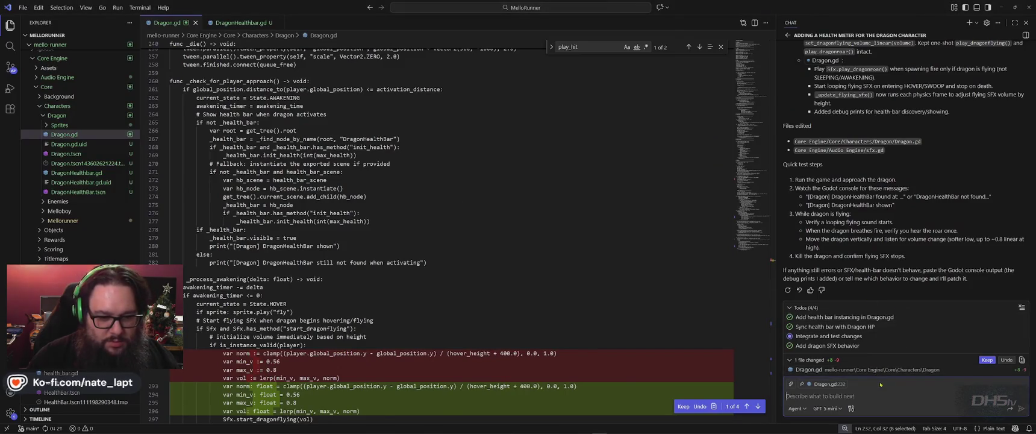
text(Dragons hit dama)
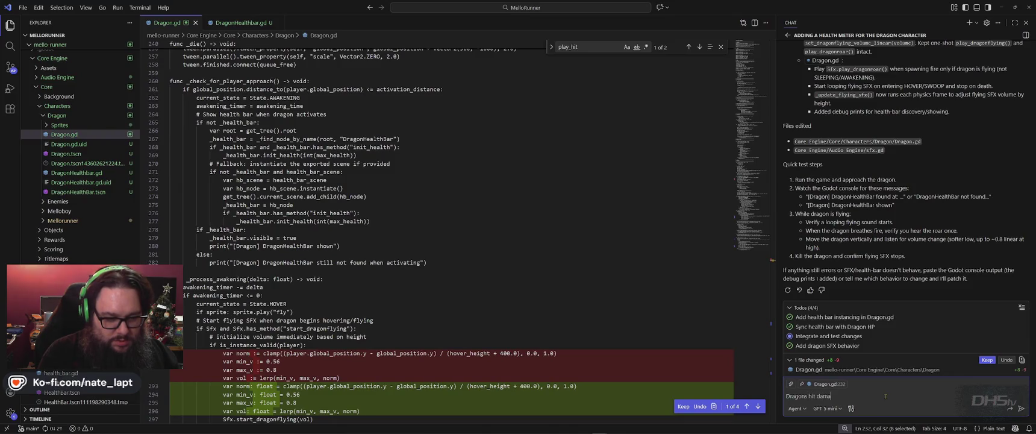
text(ge should be play_dragonroar not play_hit)
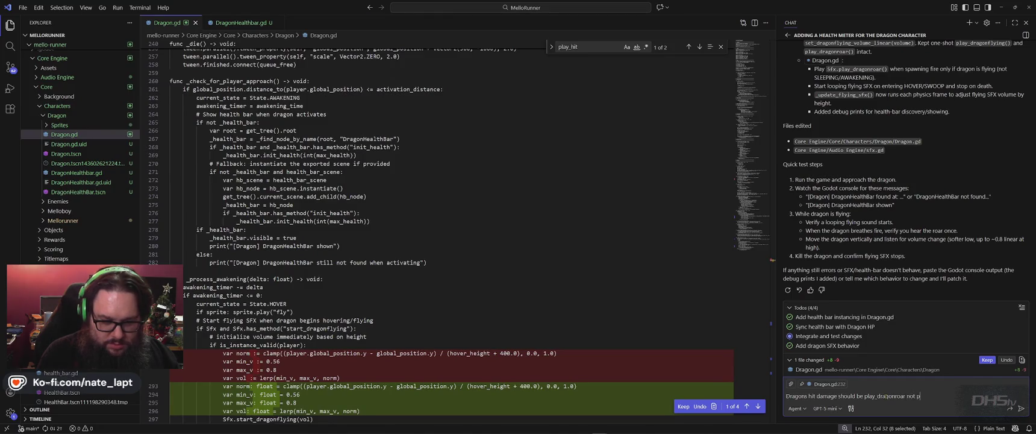
key(Return)
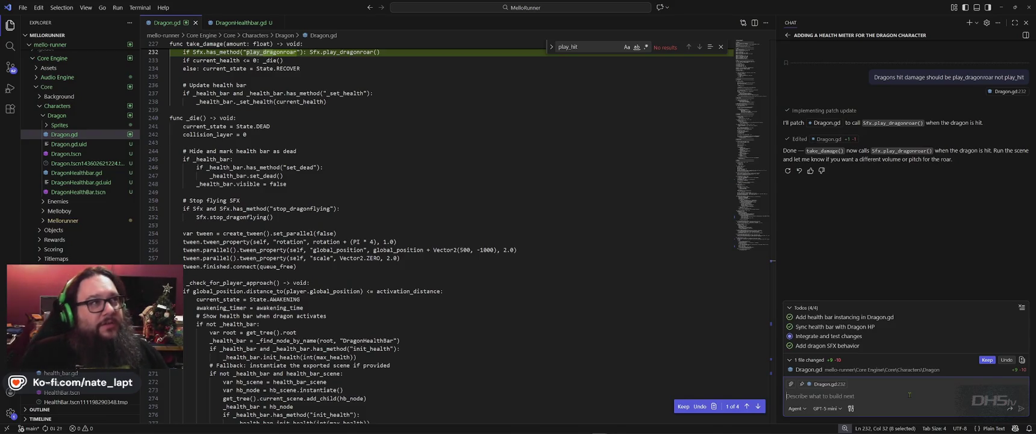
key(alt+Tab)
key(alt+Tab)
key(alt+Tab)
key(alt+Tab)
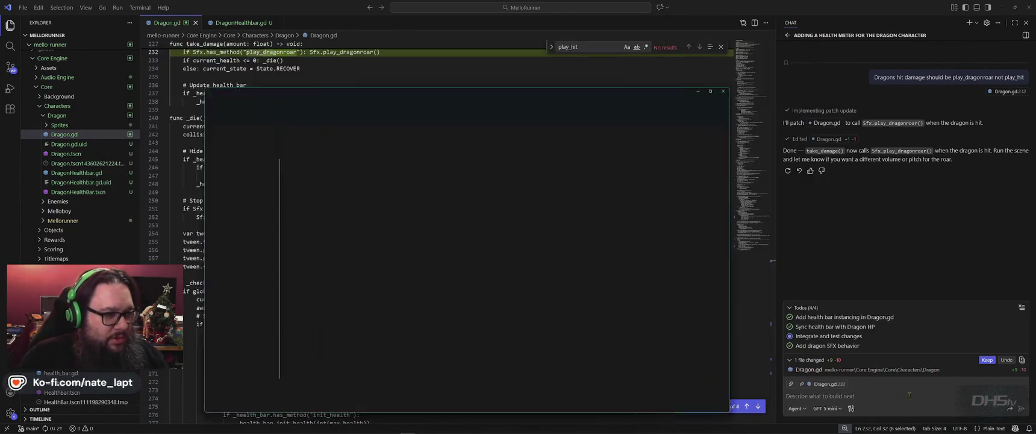
key(alt+Tab)
key(Up)
key(Up)
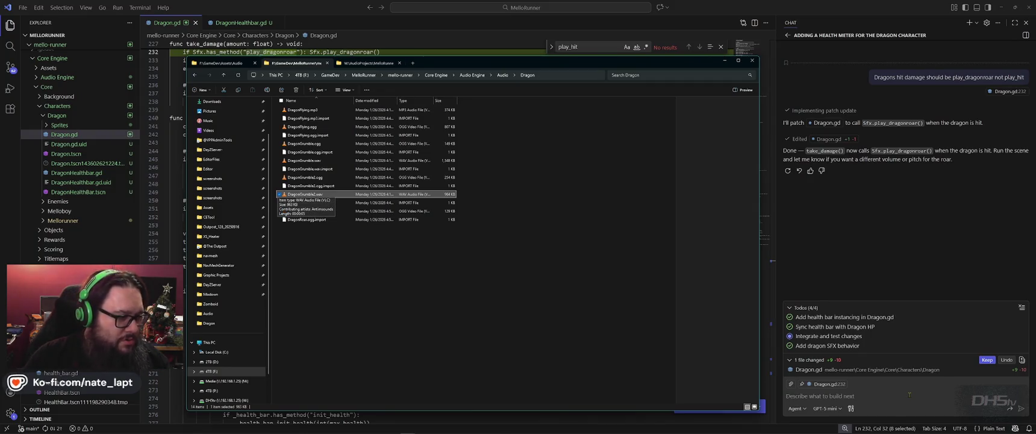
key(Up)
key(Up)
key(Up)
key(Up)
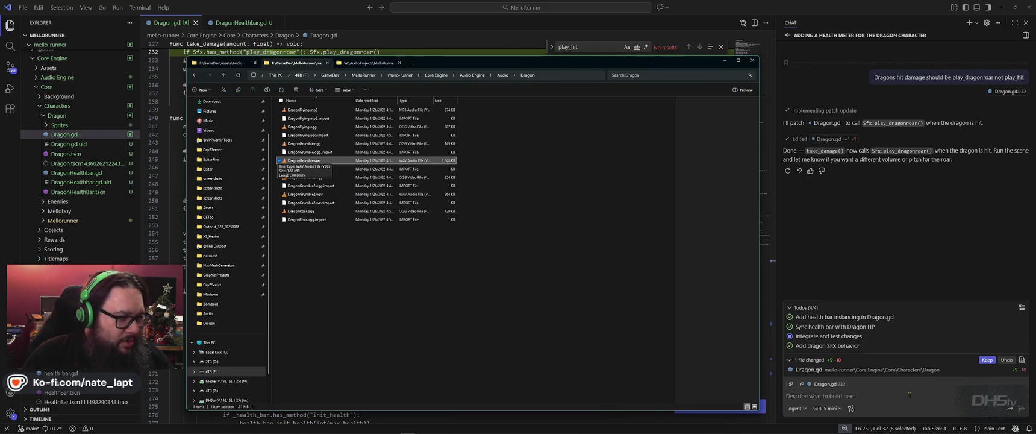
key(Up)
key(Up)
key(Up)
key(Up)
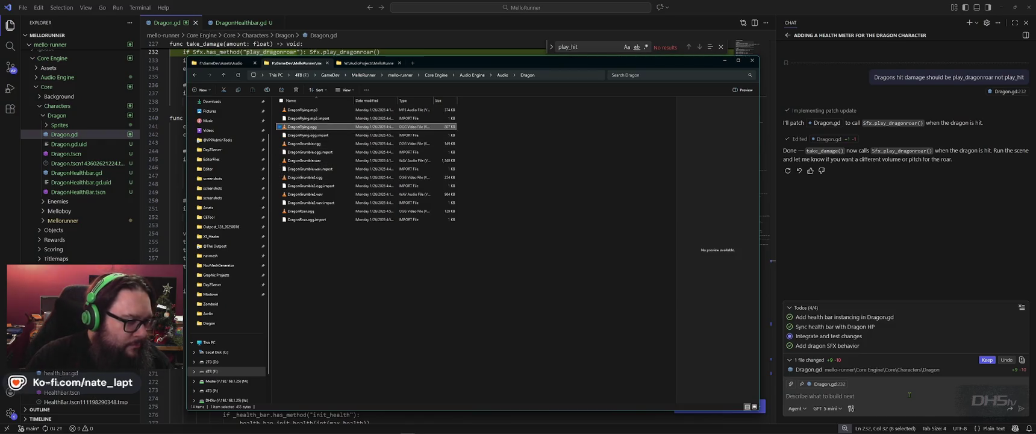
key(Down)
key(Down)
key(Down)
key(Down)
key(Down)
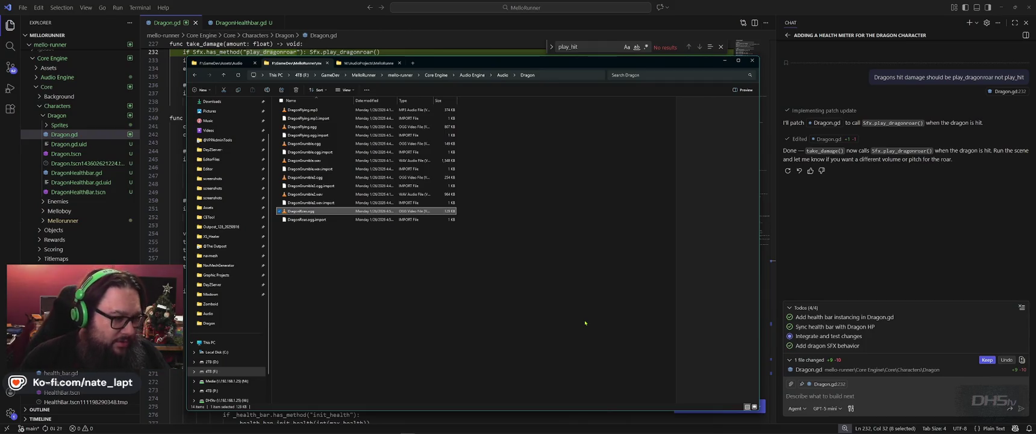
click(312, 195)
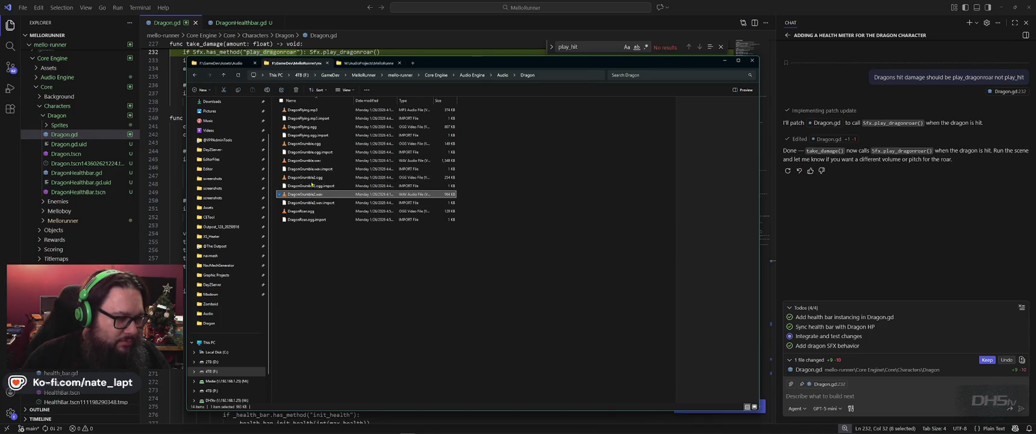
click(307, 162)
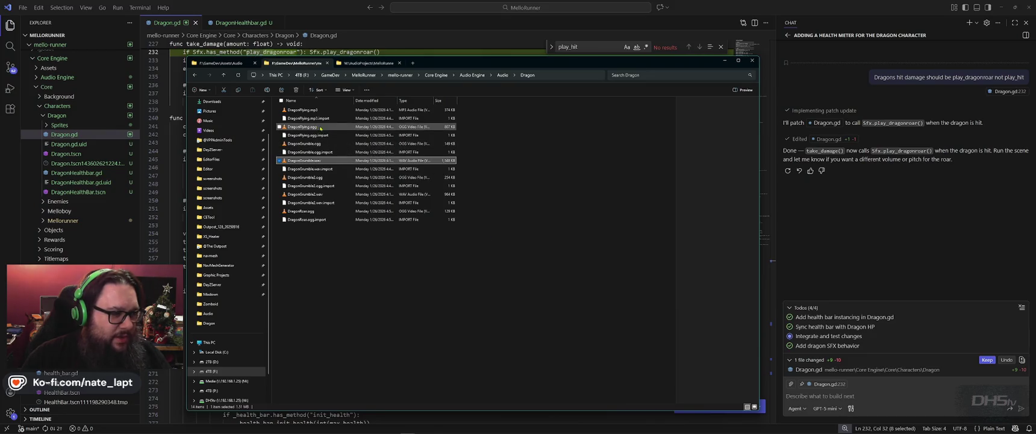
key(alt+Tab)
key(Tab)
key(Tab)
key(Tab)
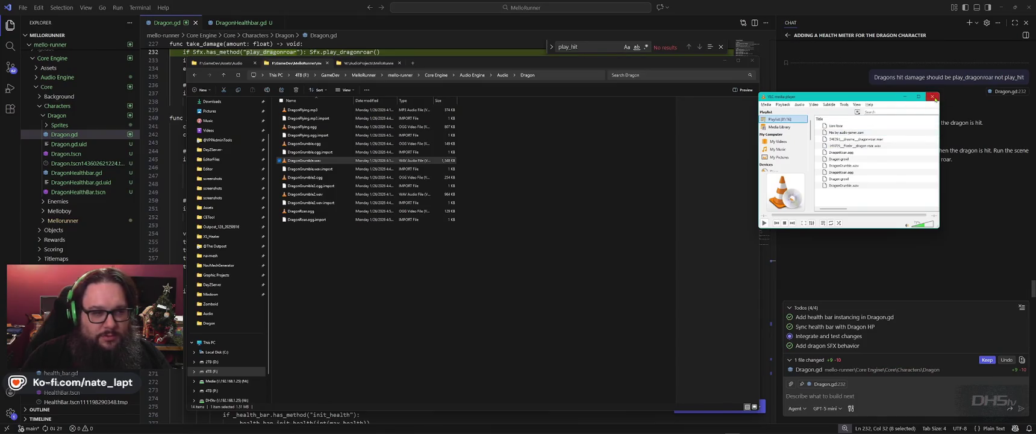
click(932, 96)
click(312, 211)
double_click(313, 211)
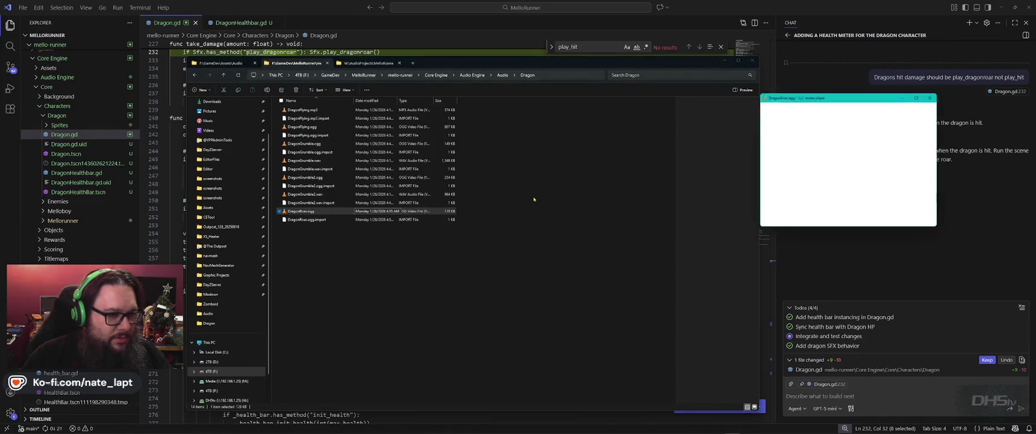
click(932, 97)
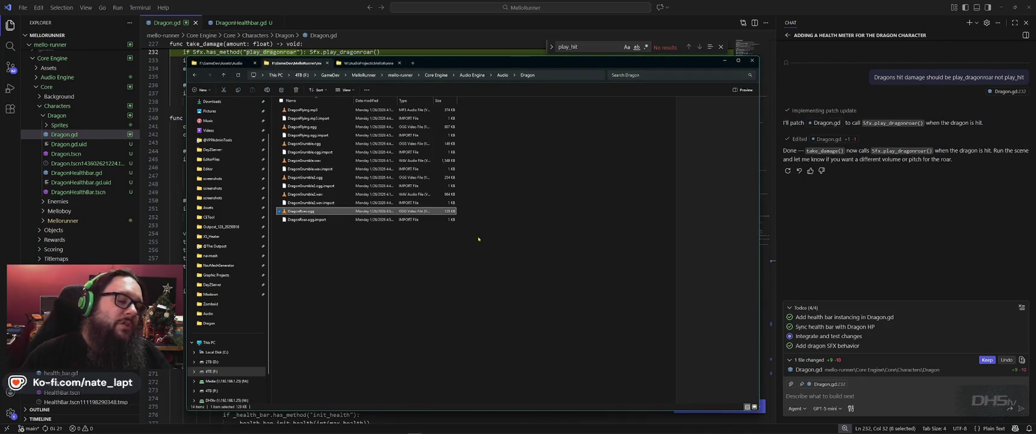
click(893, 255)
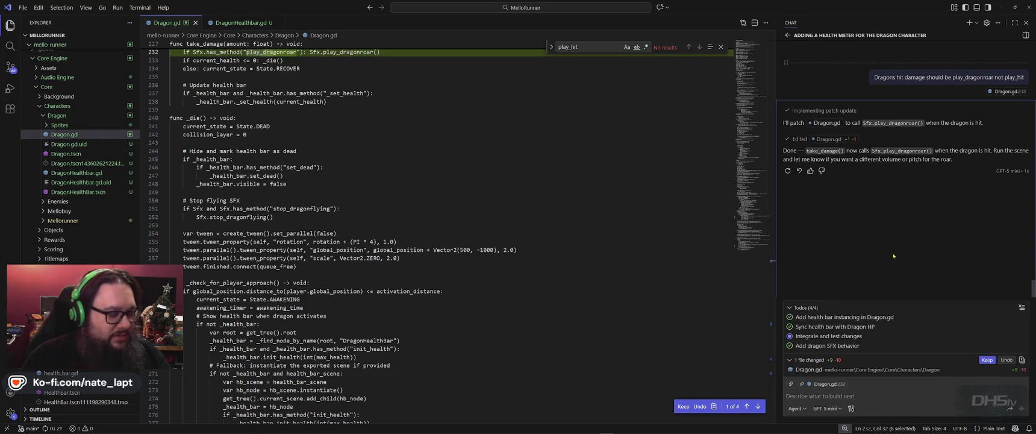
Open Dragon.gd in Godot to confirm take_damage now calls play_dragonroar.
key(alt+Tab)
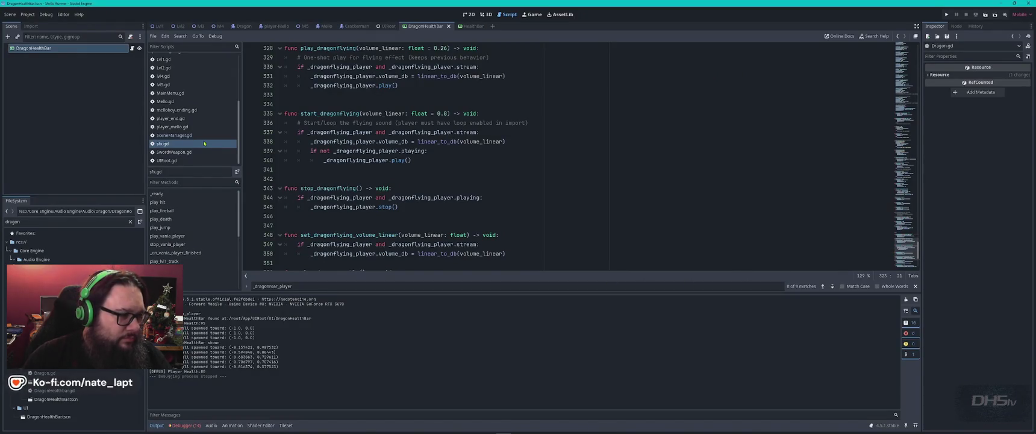
scroll(197, 147, up, 4)
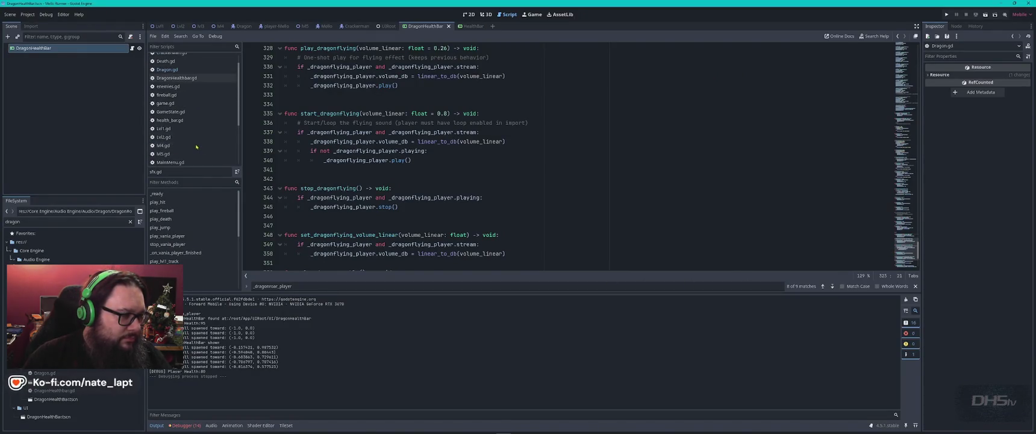
click(177, 70)
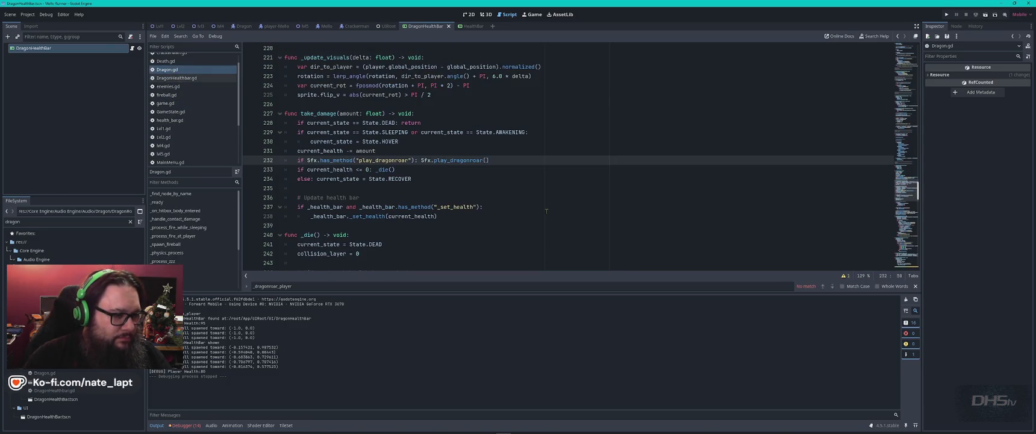
key(alt+Tab)
key(alt+Tab)
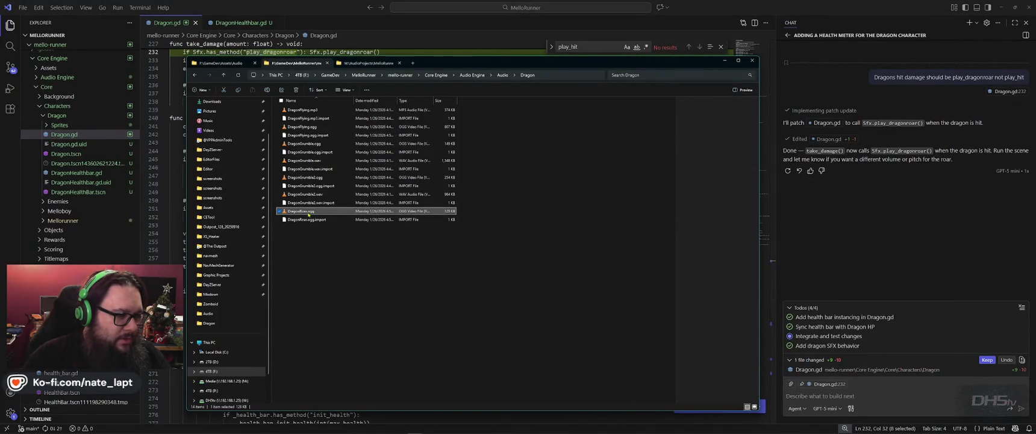
Preview DragonRoar.ogg, DragonGrumble.wav and DragonGrumble2.ogg in VLC, then close the player.
double_click(309, 214)
double_click(315, 179)
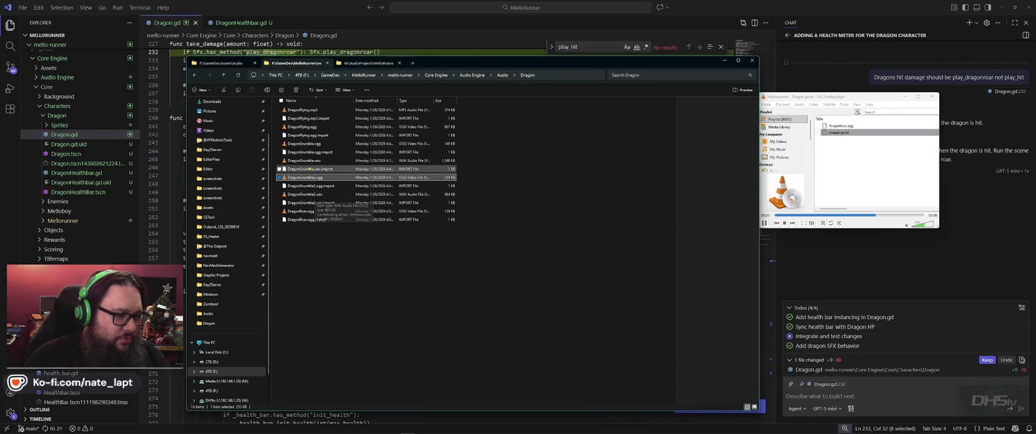
double_click(313, 161)
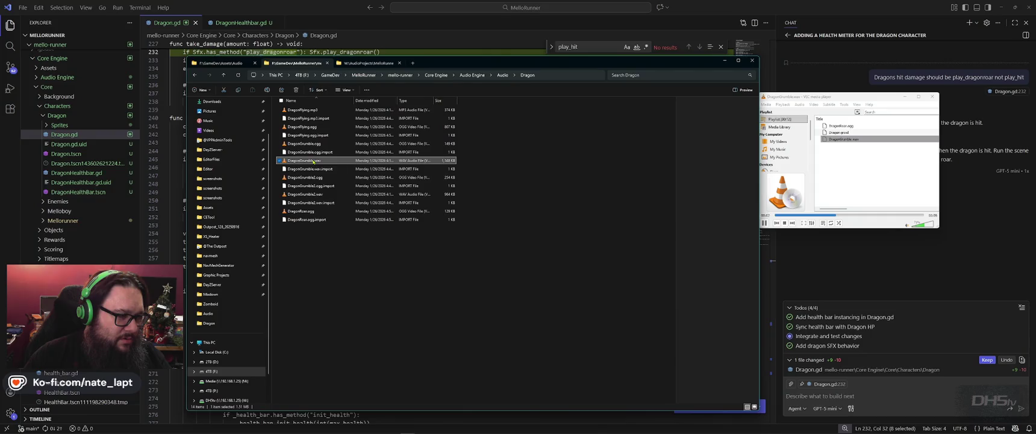
double_click(337, 178)
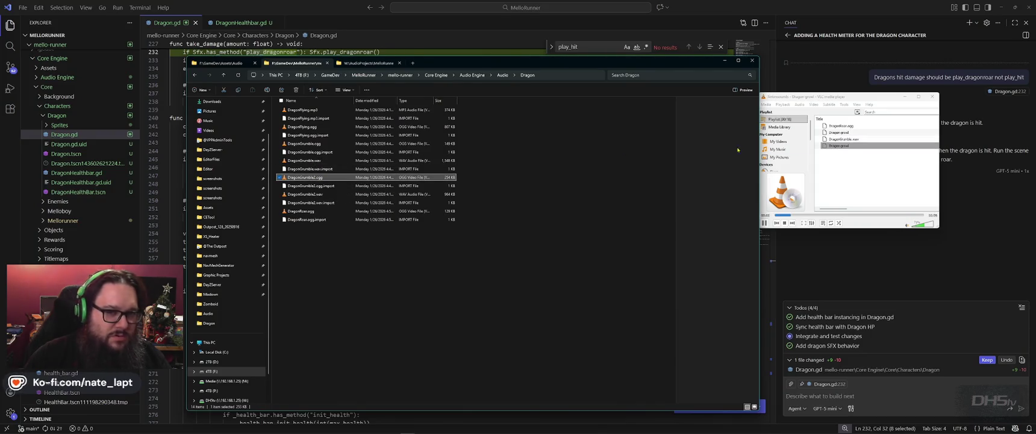
key(alt+F4)
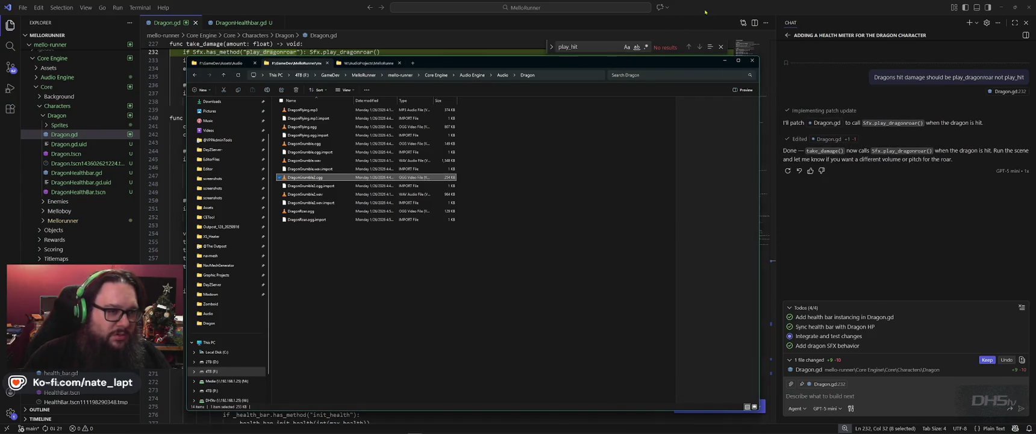
click(705, 12)
Search Dragon.gd for 'awaken', then for 'sf' down to the flying sound update.
text(awaken)
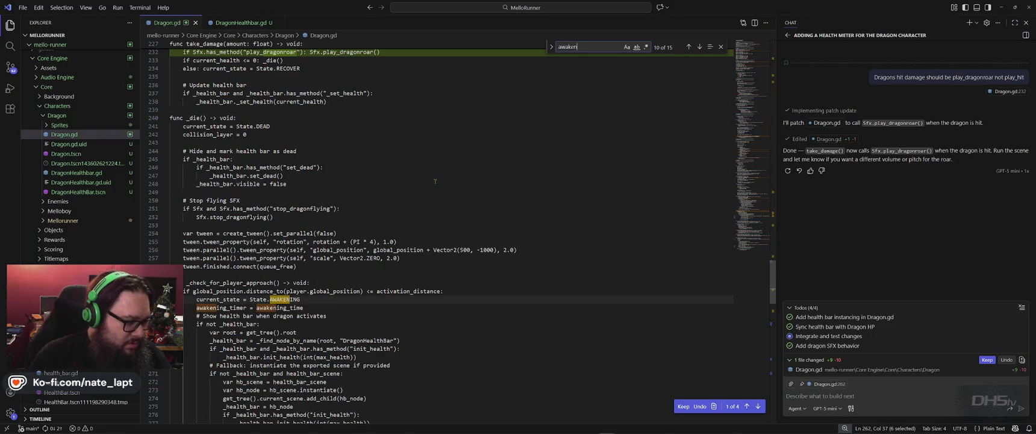
scroll(426, 241, down, 2)
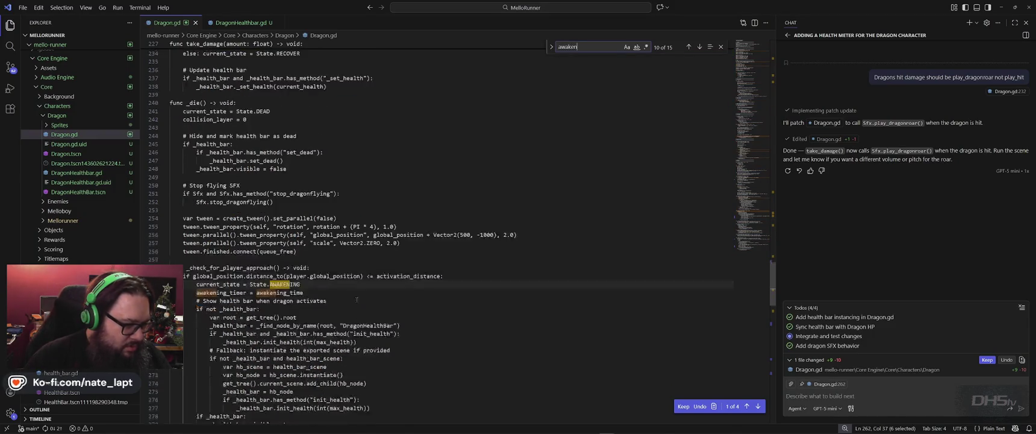
key(ctrl+f)
text(sfx)
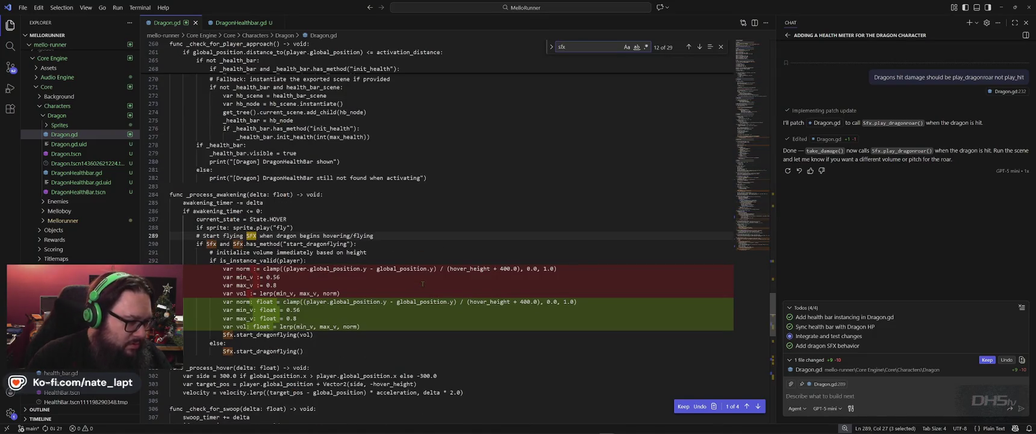
key(Return)
key(Return)
key(Return)
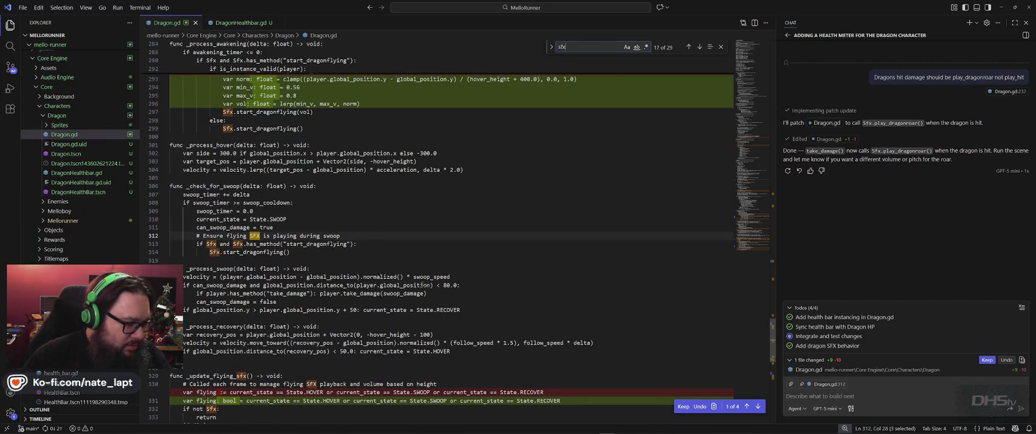
key(Return)
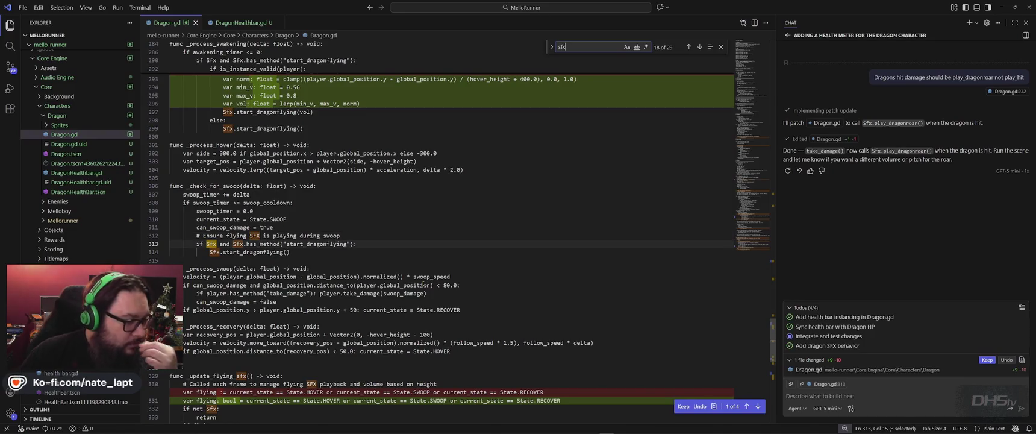
key(Return)
key(Return)
key(Return)
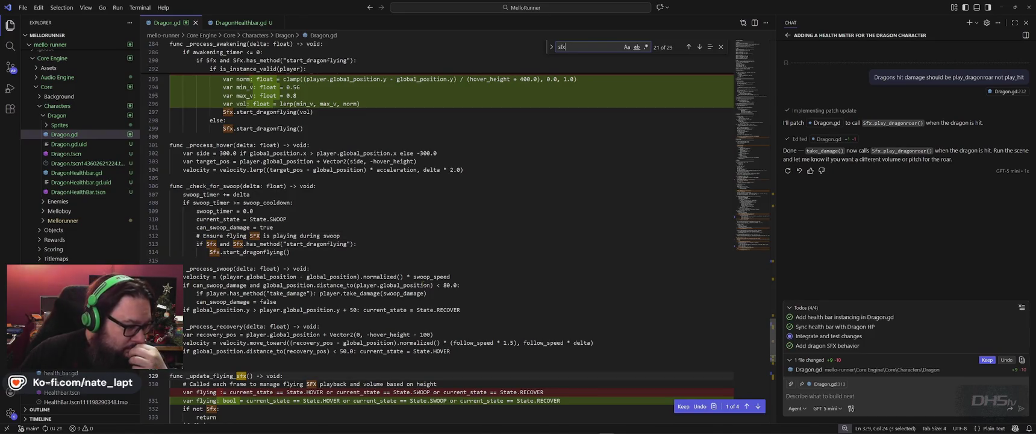
scroll(422, 285, down, 3)
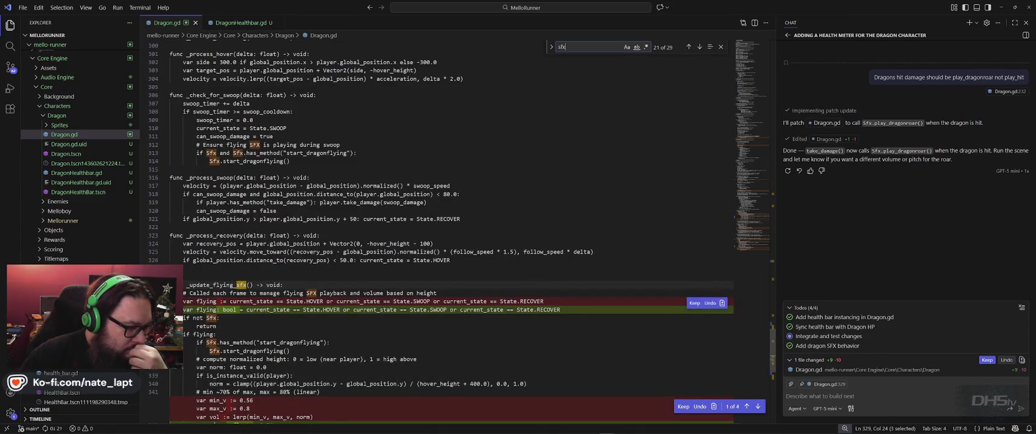
Step through the remaining Sfx matches, including take_damage's play_dragonroar call and _die.
key(Return)
key(Return)
key(Return)
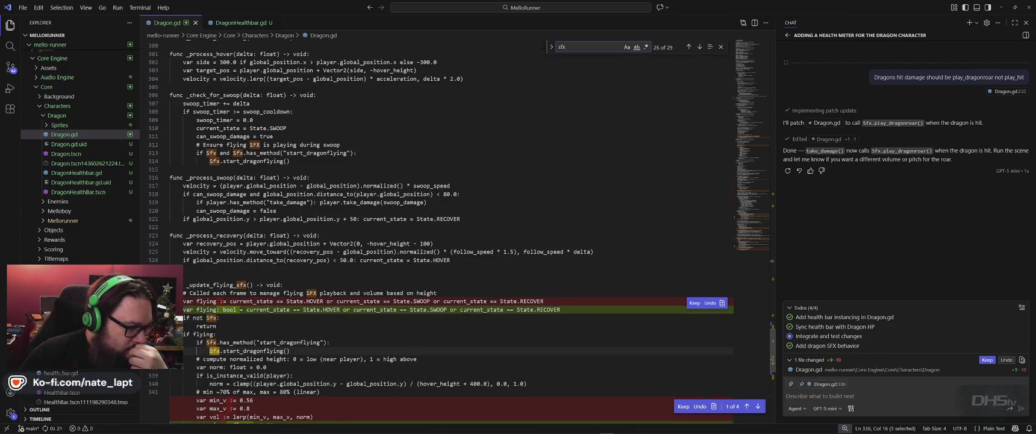
key(Return)
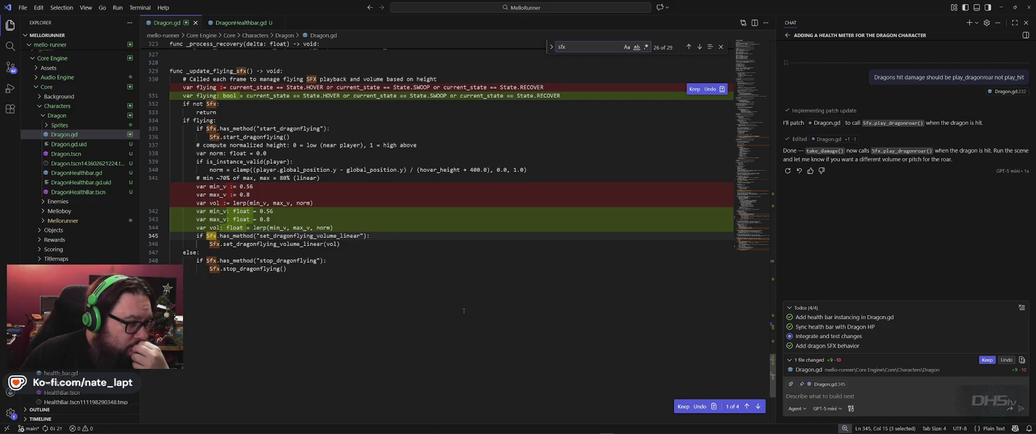
key(Return)
key(Return)
key(Return)
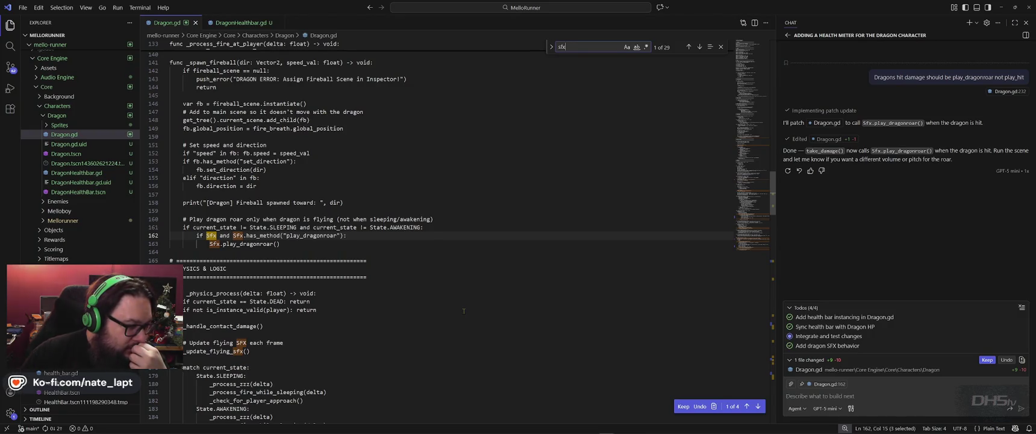
key(Return)
key(Return)
key(Return)
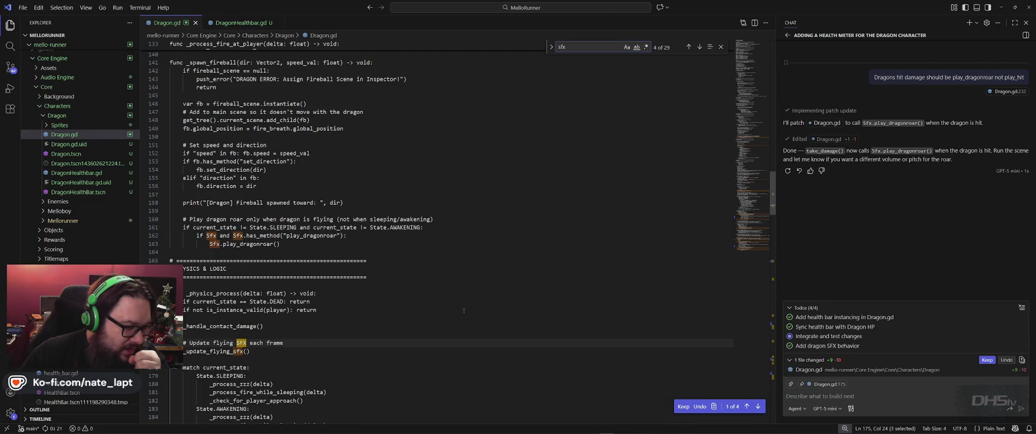
key(Return)
key(Return)
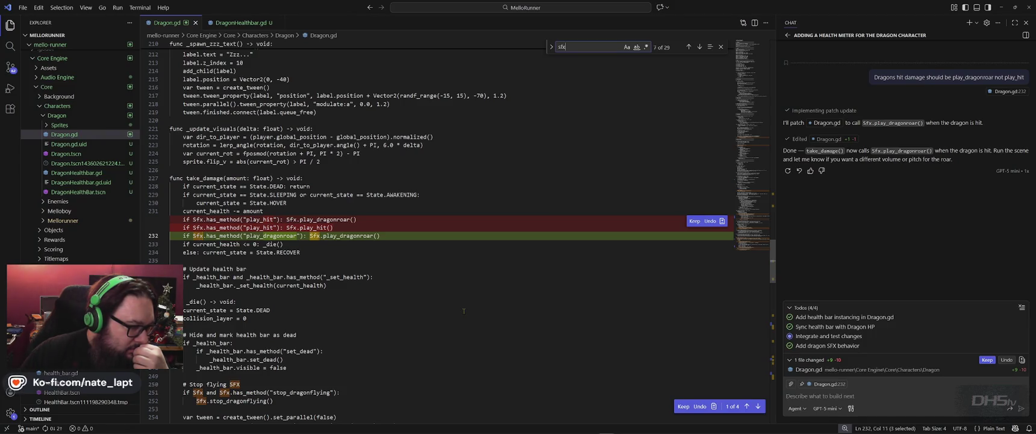
key(Return)
key(Return)
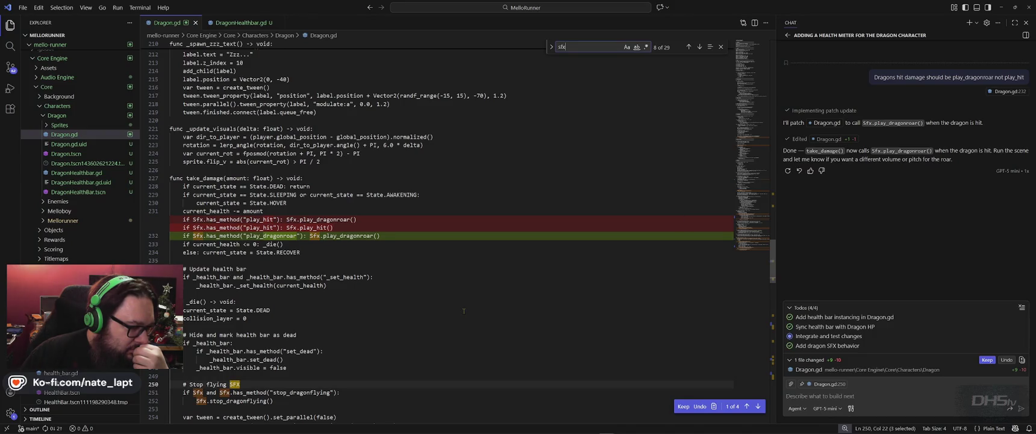
key(Return)
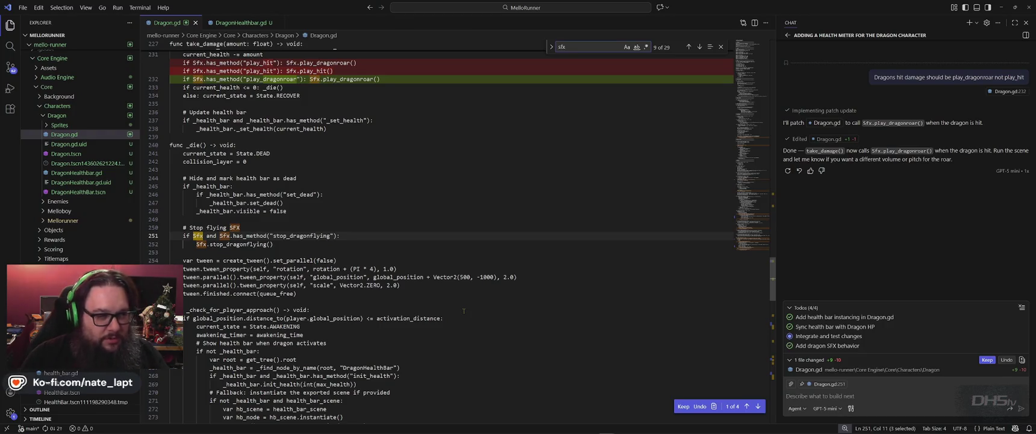
key(alt+Tab)
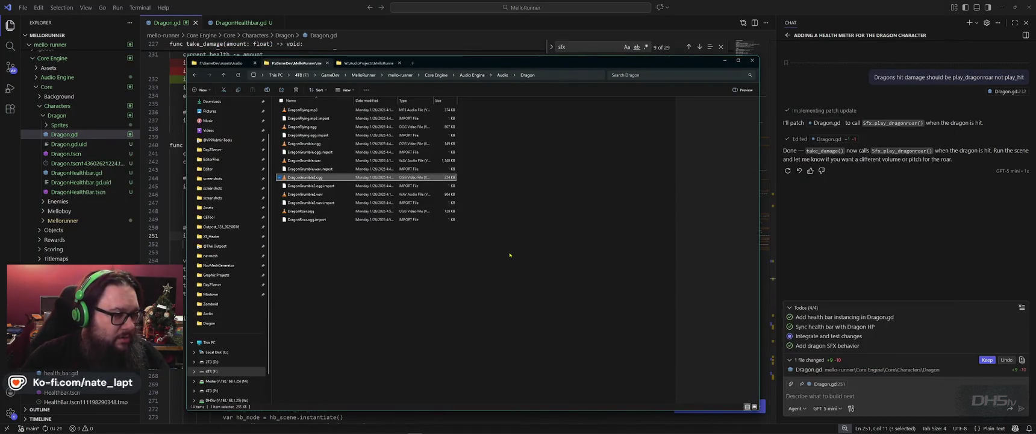
Replay DragonGrumble2.ogg in VLC from the Dragon audio folder and close the player.
key(alt+Tab)
key(alt+Tab)
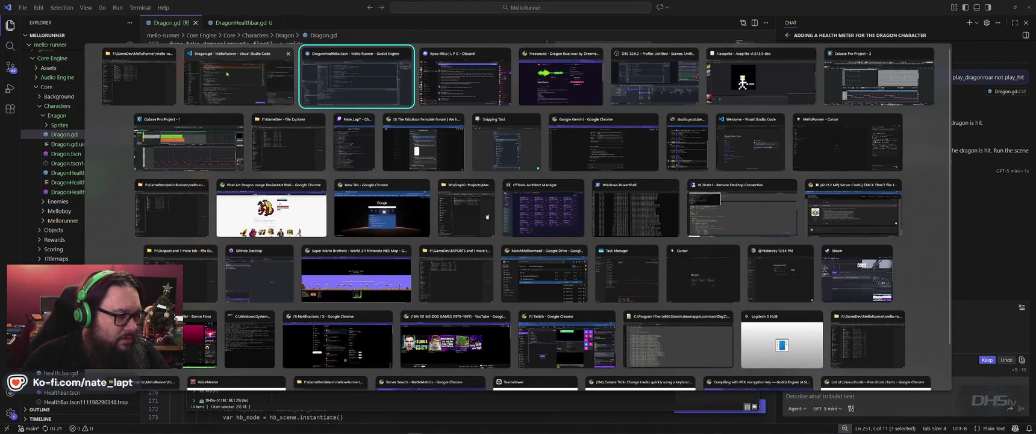
key(alt+shift+Tab)
key(alt+shift+Tab)
double_click(315, 179)
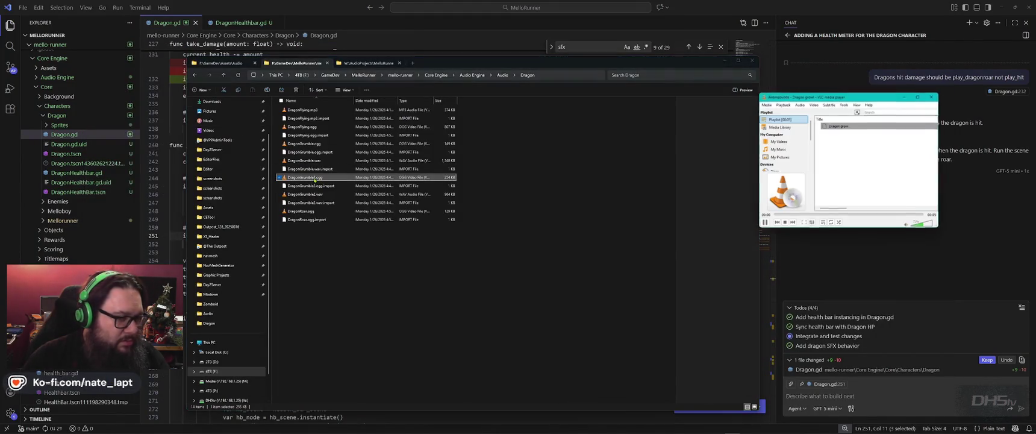
click(933, 98)
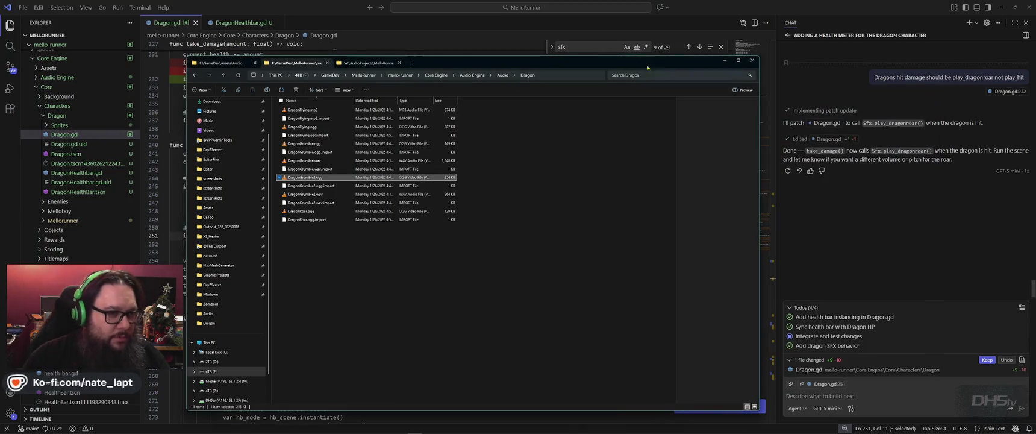
key(alt+Tab)
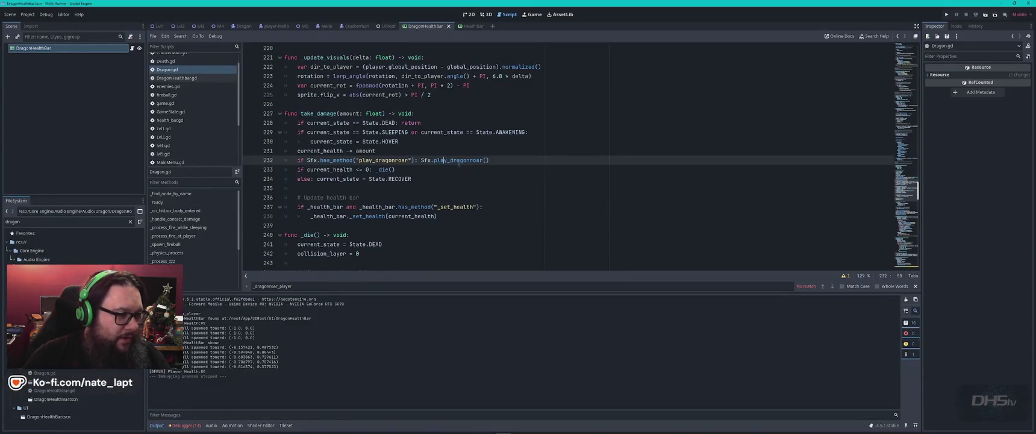
Open sfx.gd and select the play_dragongrumble2 function name near line 357.
scroll(167, 145, down, 4)
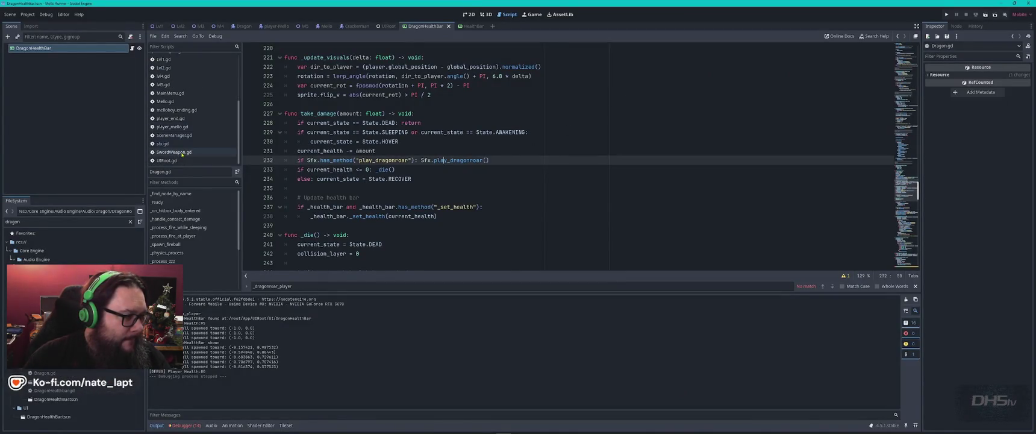
click(164, 144)
click(501, 158)
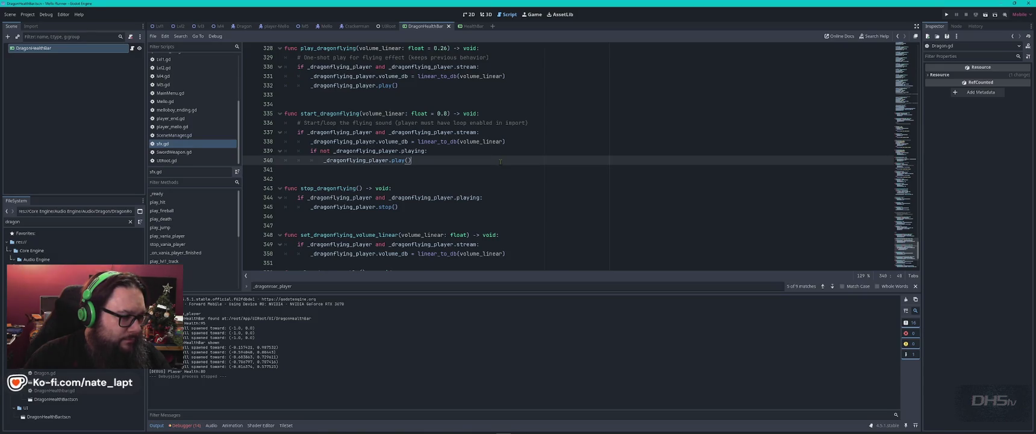
scroll(355, 123, up, 1)
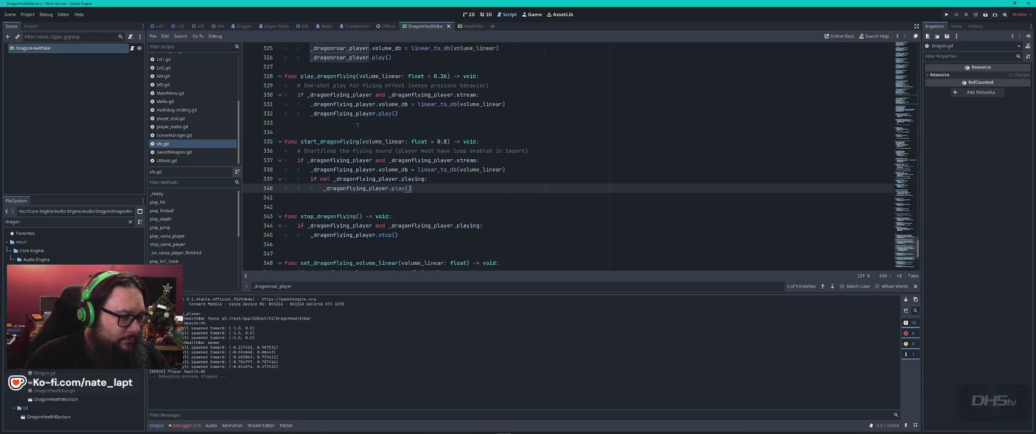
scroll(370, 133, up, 6)
scroll(369, 137, down, 11)
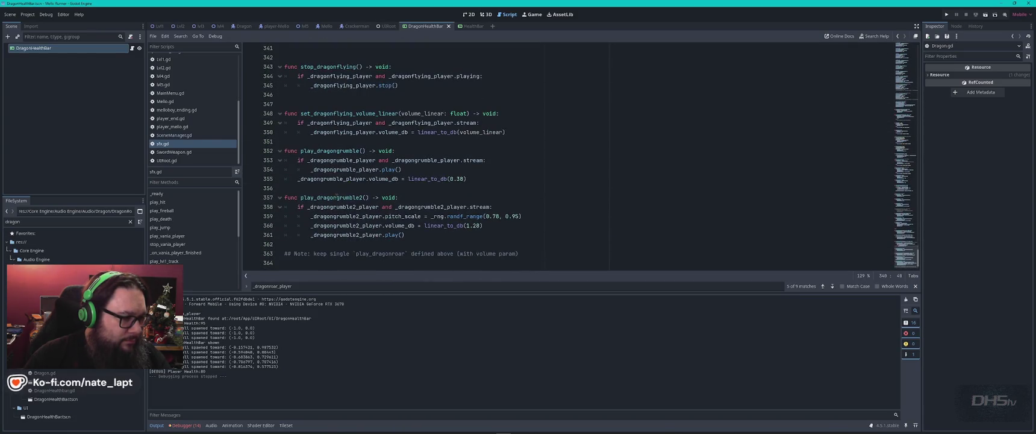
double_click(337, 197)
key(ctrl+c)
key(alt+Tab)
Ask Copilot to add play_dragongrumble2 when the dragon enters its awakening state.
key(Tab)
text(add)
key(ctrl+v)
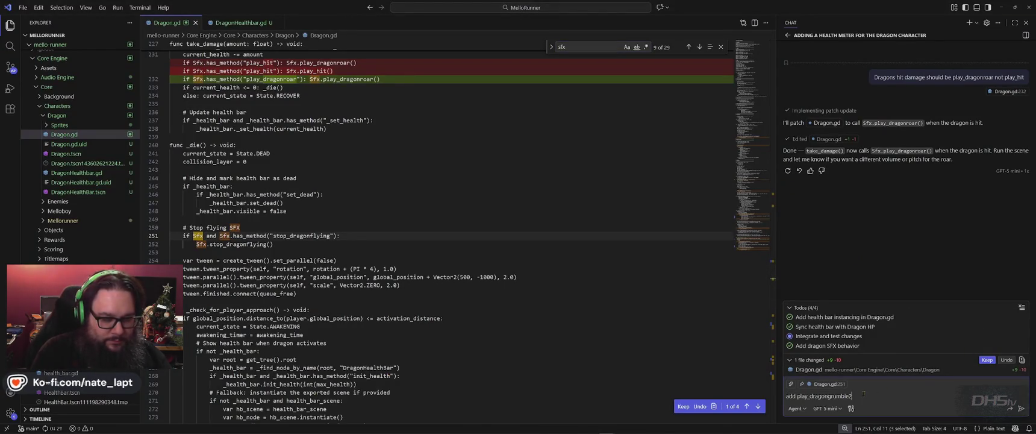
text(when the dragon is awaken)
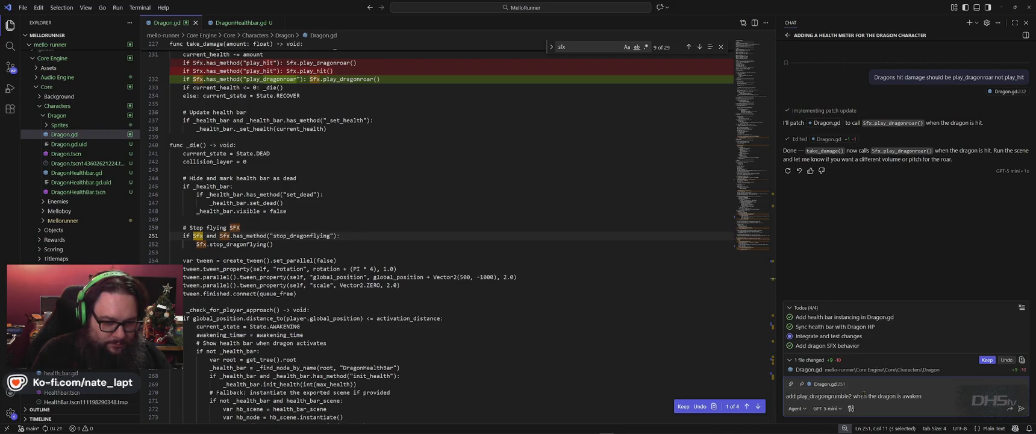
text( during activation)
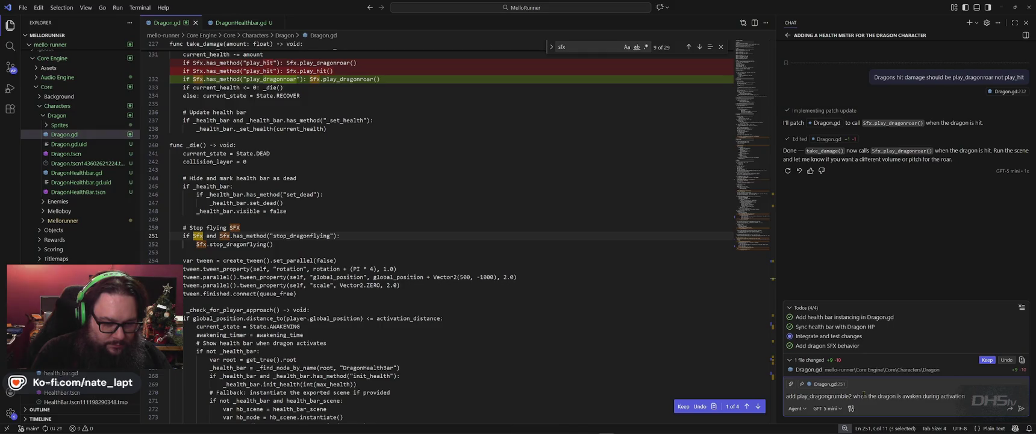
key(Return)
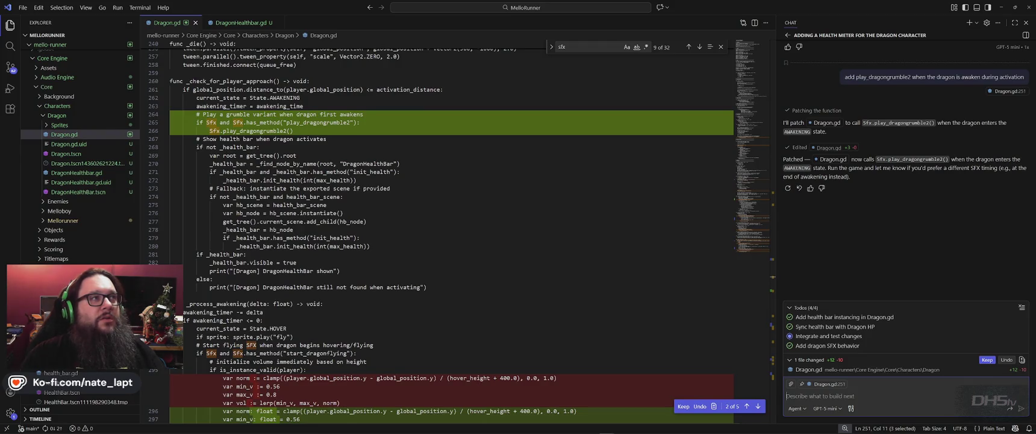
click(619, 298)
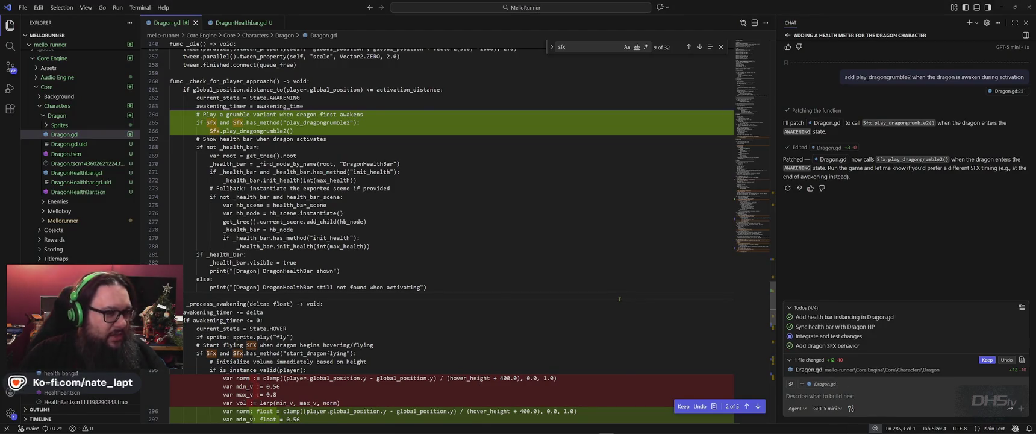
key(alt+Tab)
key(alt+Tab)
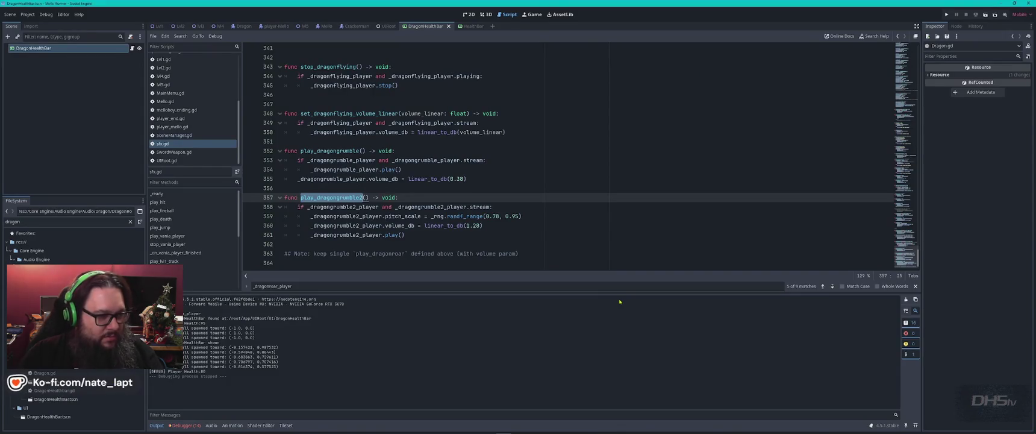
Run the project and cross the platforms, grabbing the sword, to reach the sleeping dragon.
key(F5)
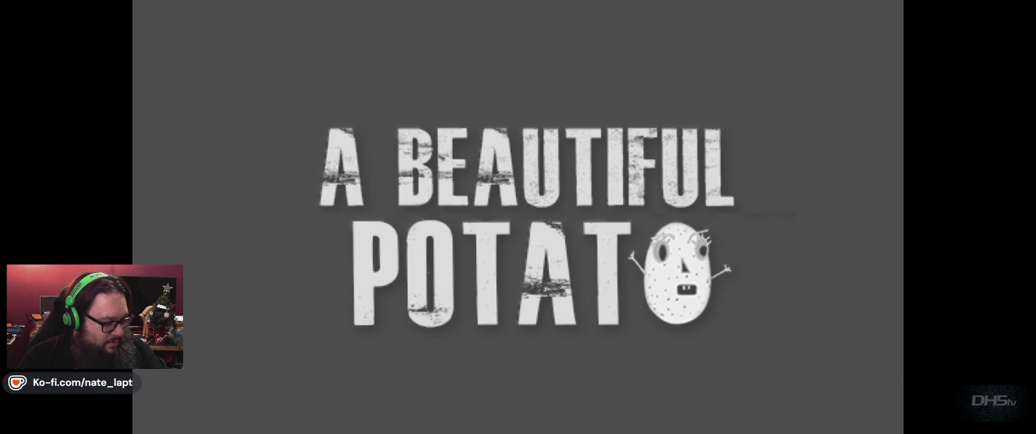
key(Return)
key(space)
key(Right)
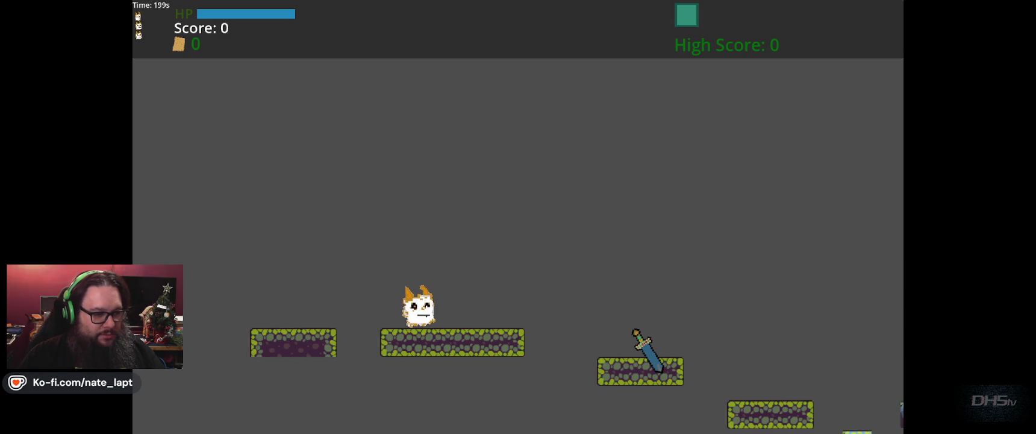
key(Right)
key(space)
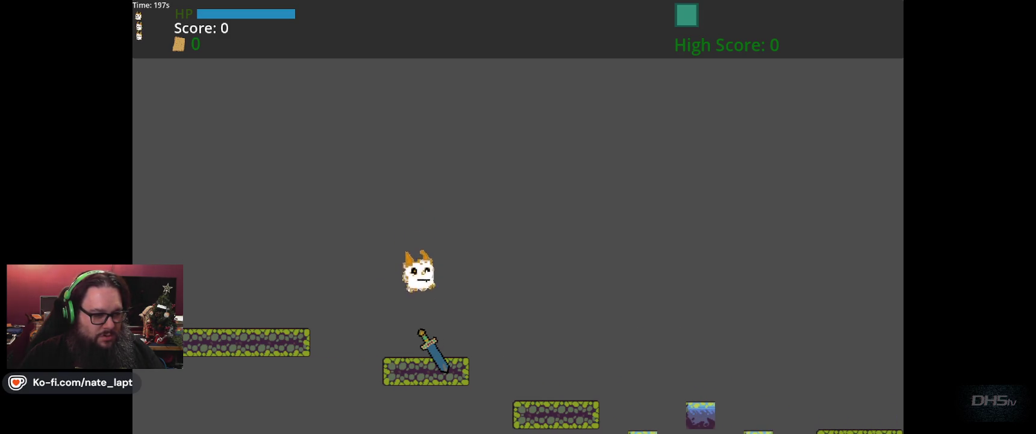
key(Right)
key(space)
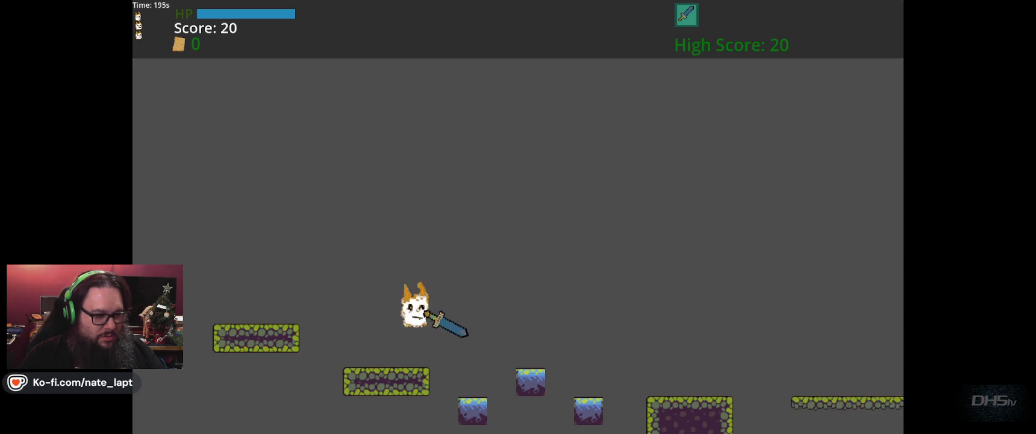
key(Right)
key(space)
key(space)
key(Right)
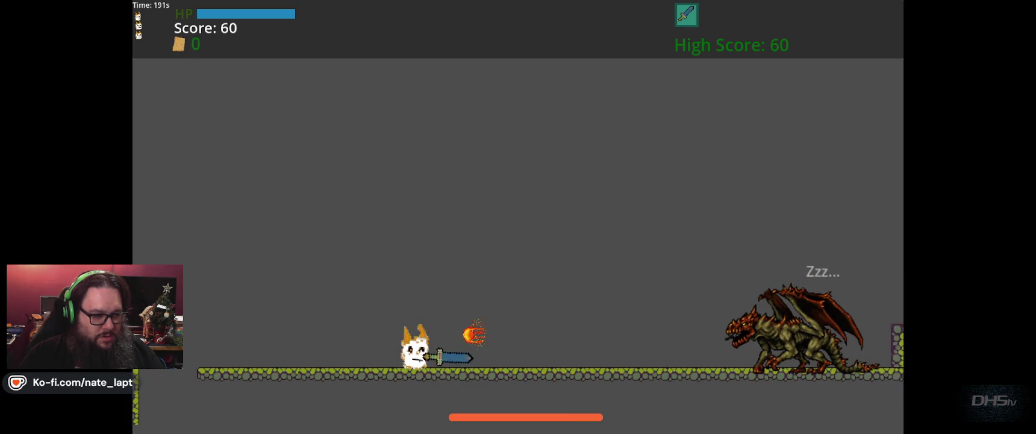
Wake the dragon, dodge it across the arena and jump to strike it.
key(Right)
key(Right)
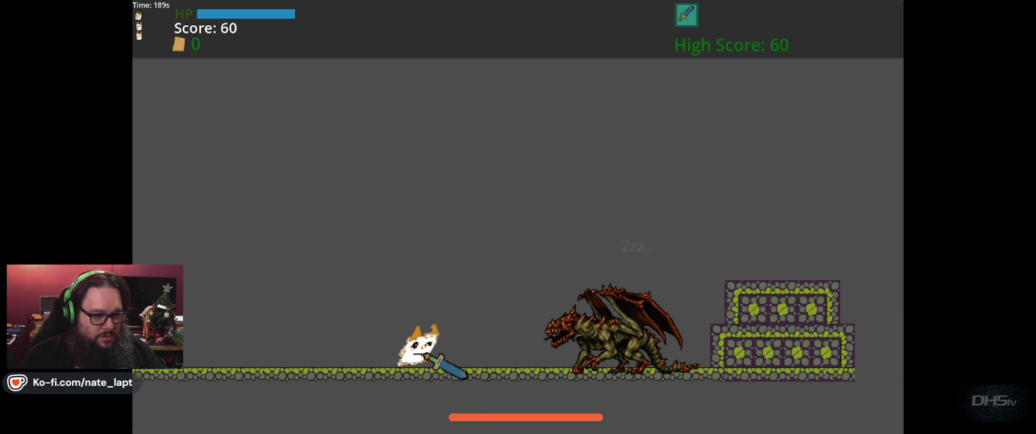
key(Left)
key(Right)
key(Left)
key(Right)
key(Up)
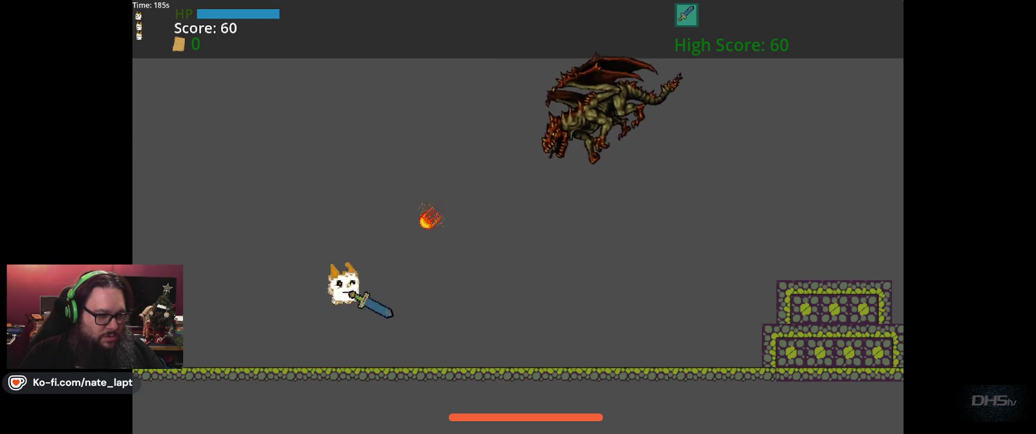
key(Right)
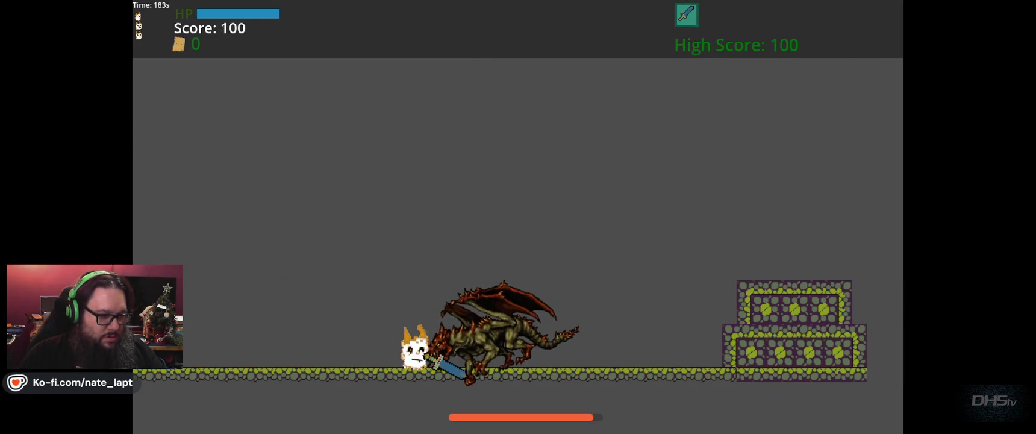
key(Left)
key(Right)
key(Right)
key(Left)
key(Right)
key(Left)
key(Up)
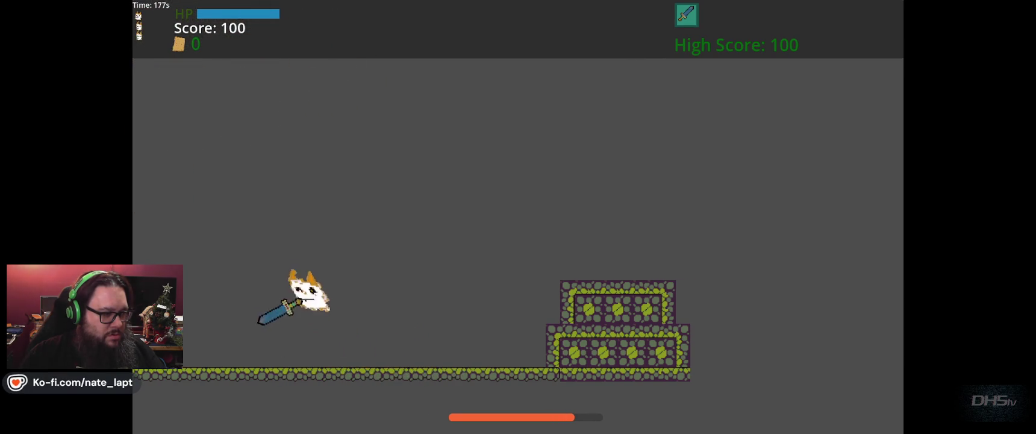
key(Up)
key(Right)
Keep jumping at the descending dragon until the score reaches 200, then stop the game.
key(Left)
key(Up)
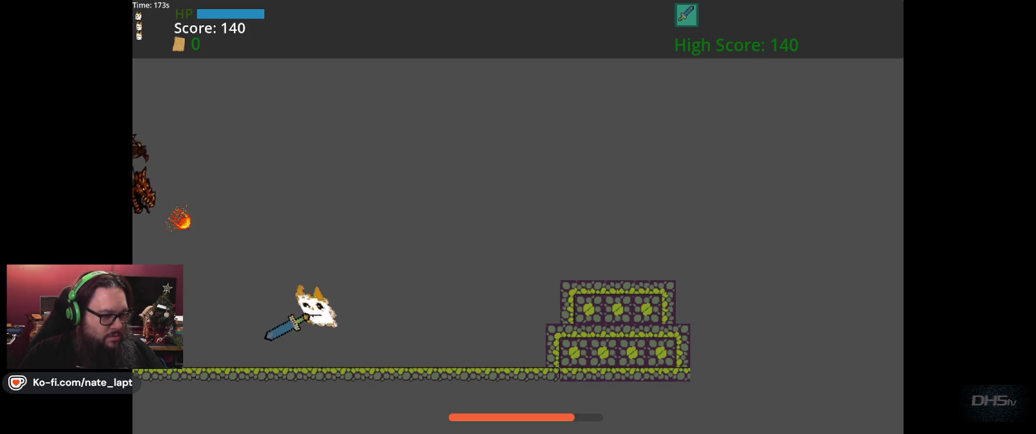
key(Right)
key(Up)
key(Left)
key(Right)
key(Up)
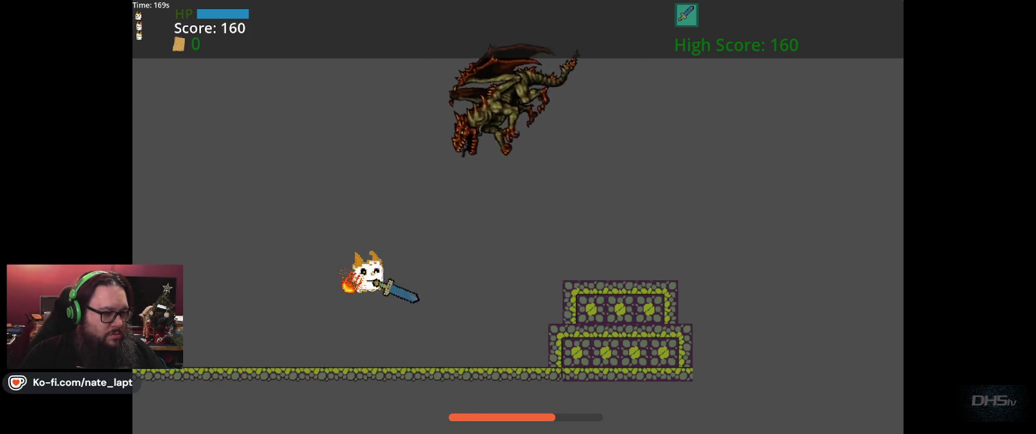
key(Up)
key(Left)
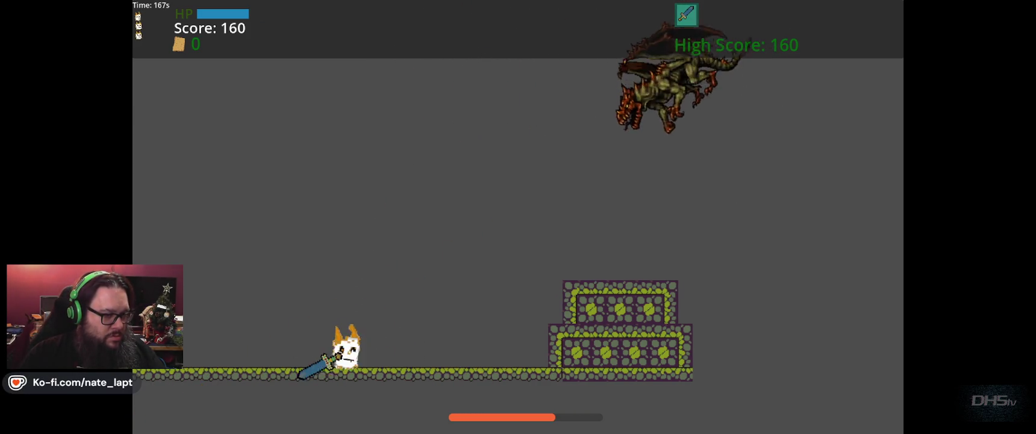
key(Right)
key(Up)
key(Right)
key(Up)
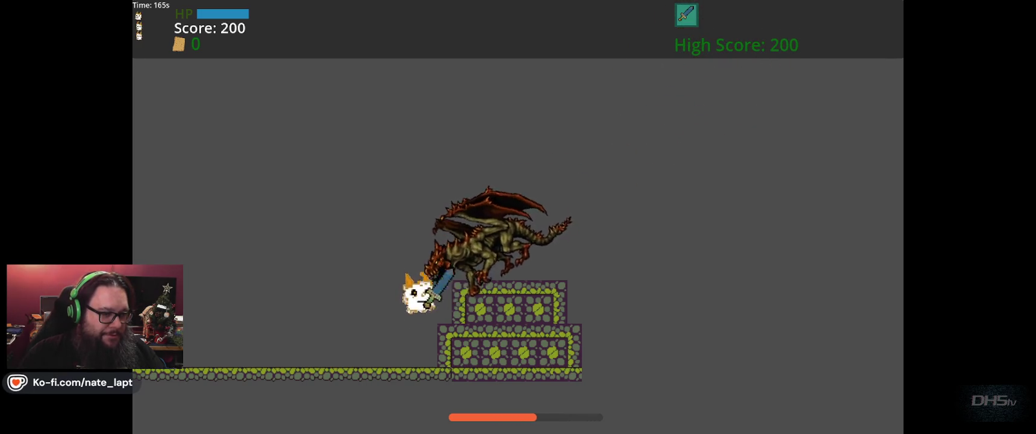
key(Left)
key(Up)
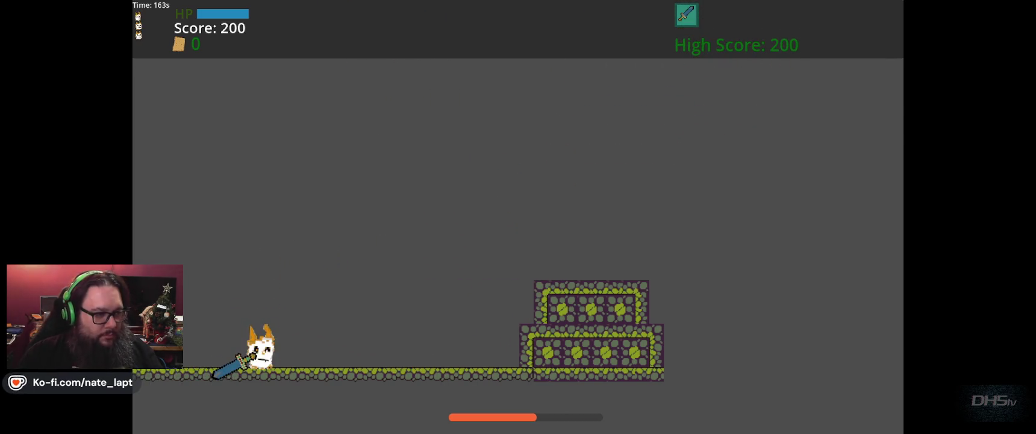
key(F8)
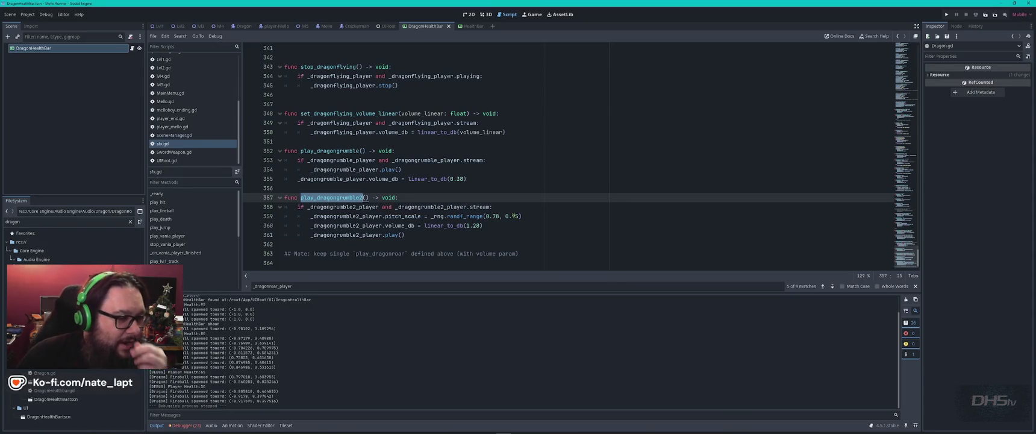
Locate the 0.8 volume_linear default in start_dragonflying in sfx.gd for editing.
click(432, 85)
scroll(431, 83, up, 4)
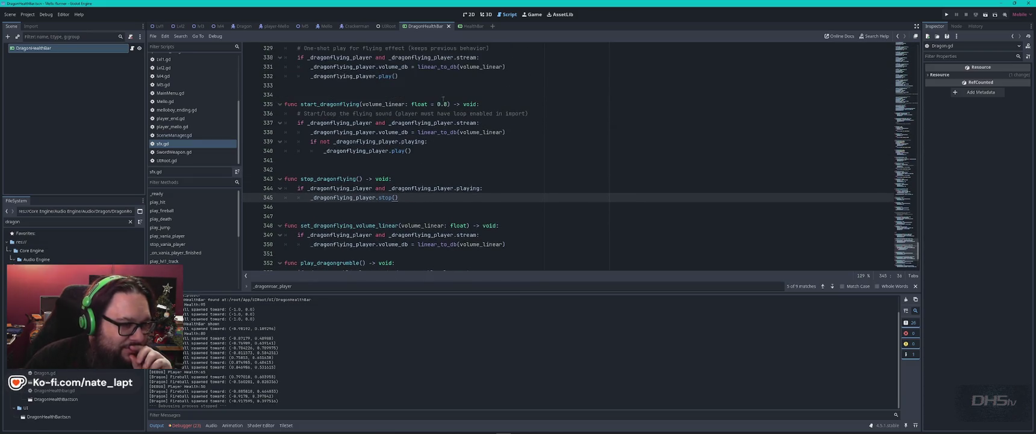
click(444, 103)
text(6)
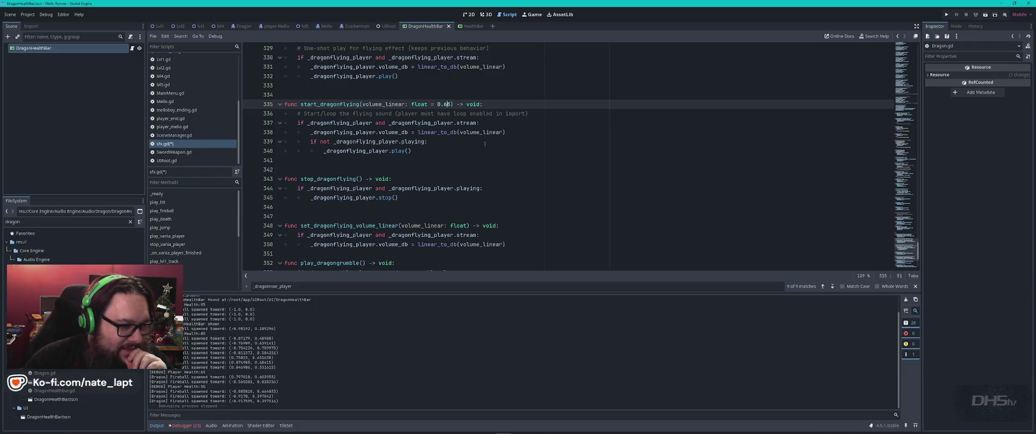
scroll(485, 143, down, 3)
scroll(485, 144, down, 1)
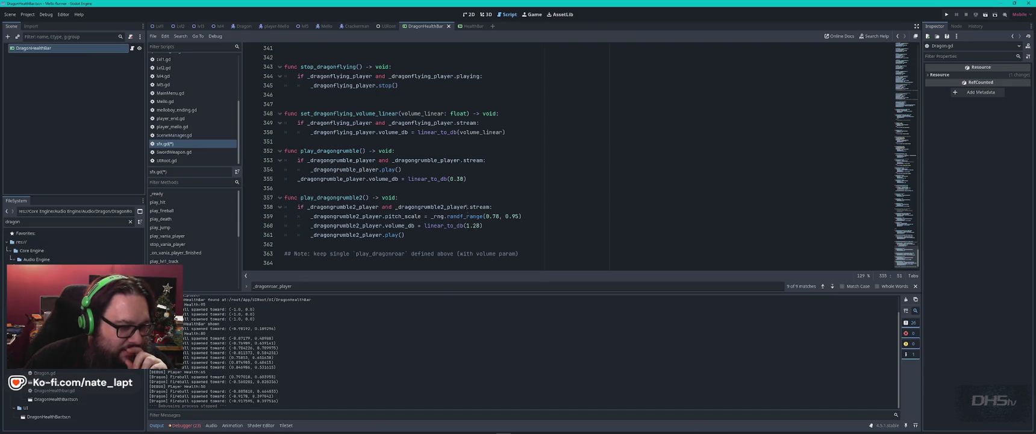
click(460, 192)
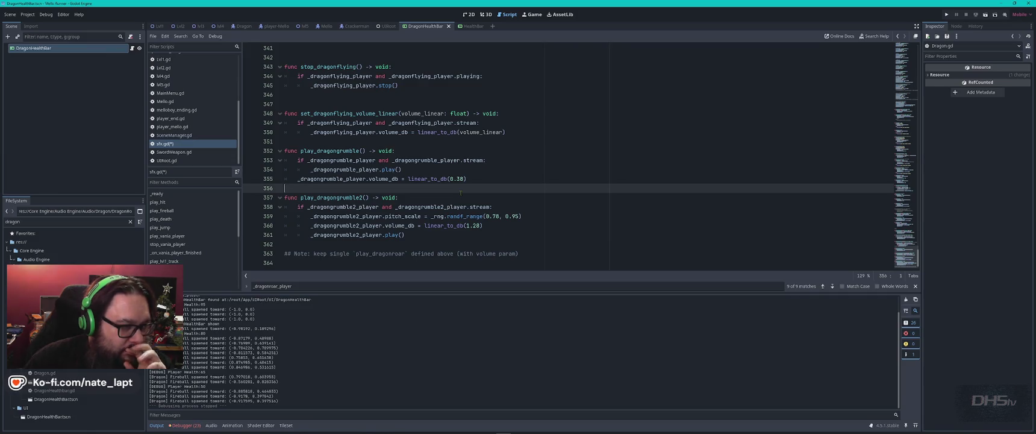
scroll(461, 192, up, 5)
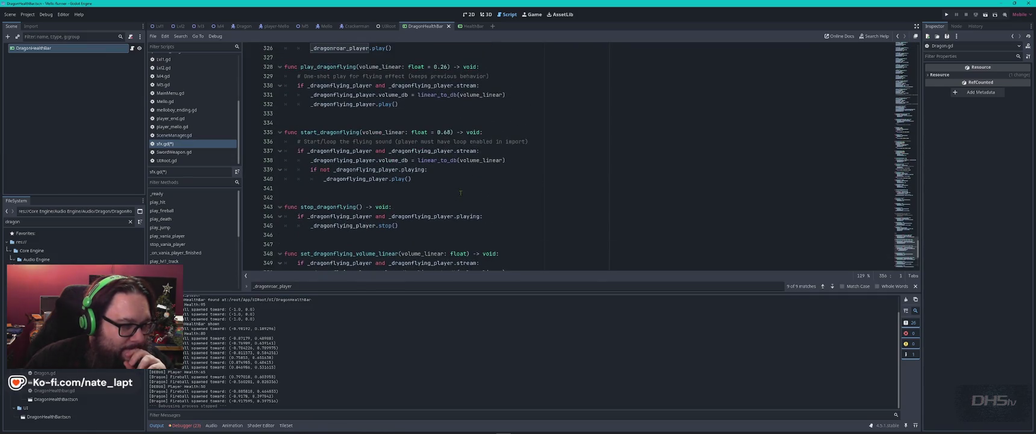
scroll(460, 192, down, 3)
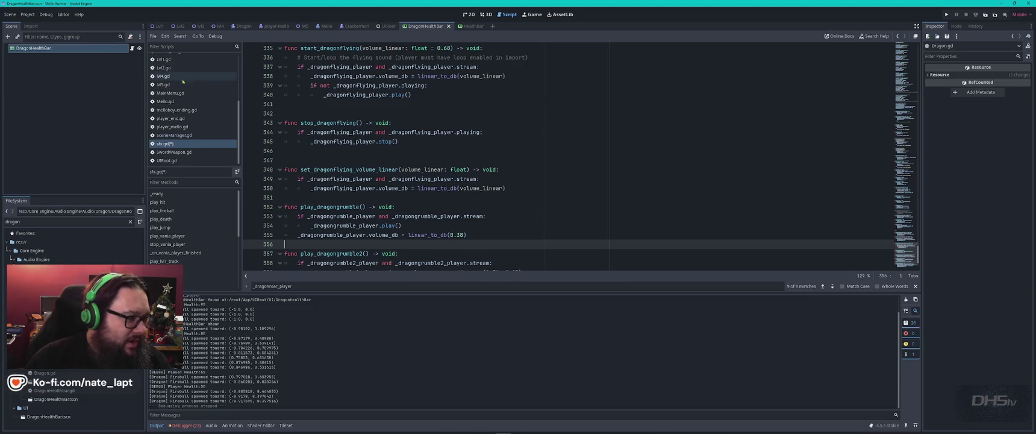
scroll(193, 111, up, 4)
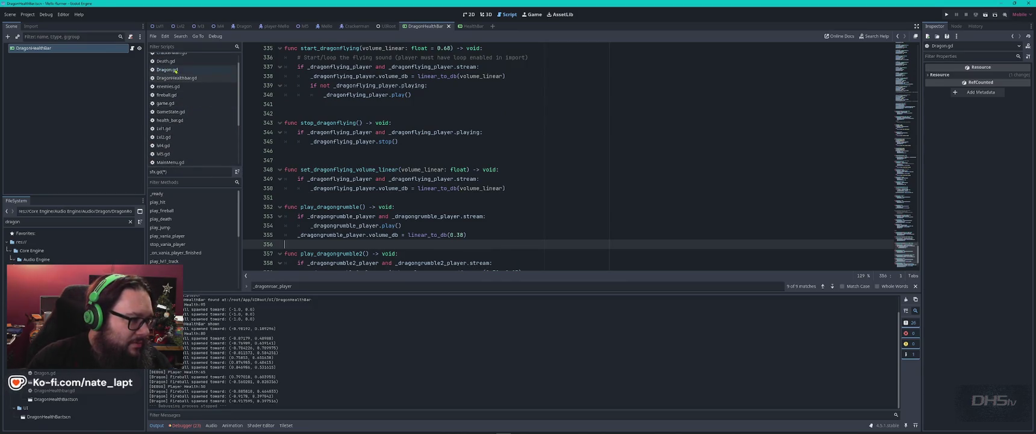
Open Dragon.gd and search it for 'hit', stepping through two matches.
click(167, 69)
click(574, 153)
key(ctrl+f)
text(hit)
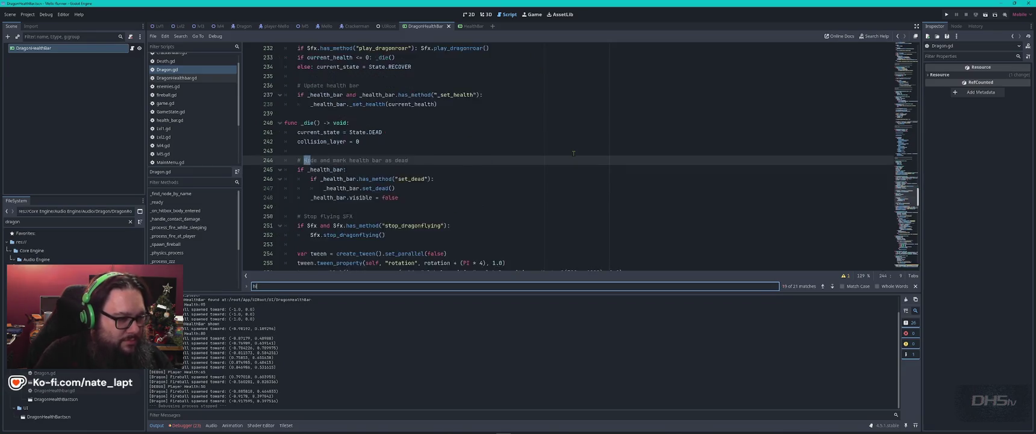
key(Return)
key(Return)
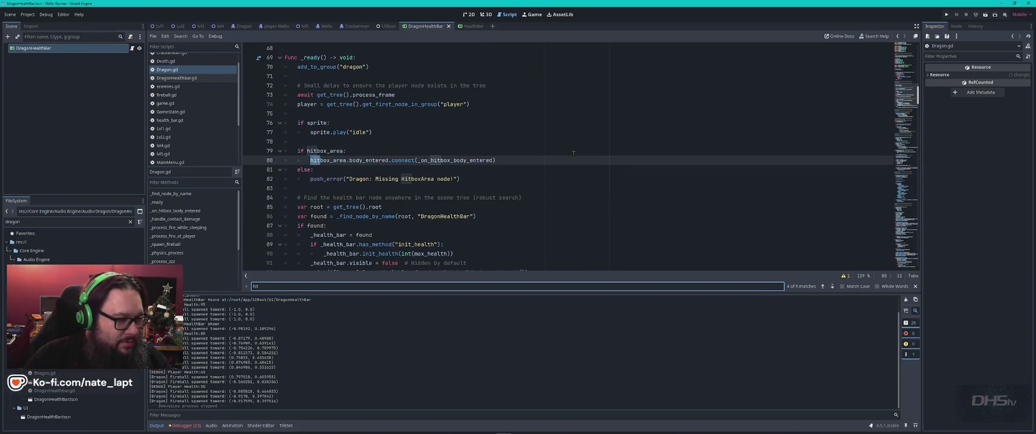
key(Return)
key(Return)
key(Return)
key(Return)
key(Return)
key(Return)
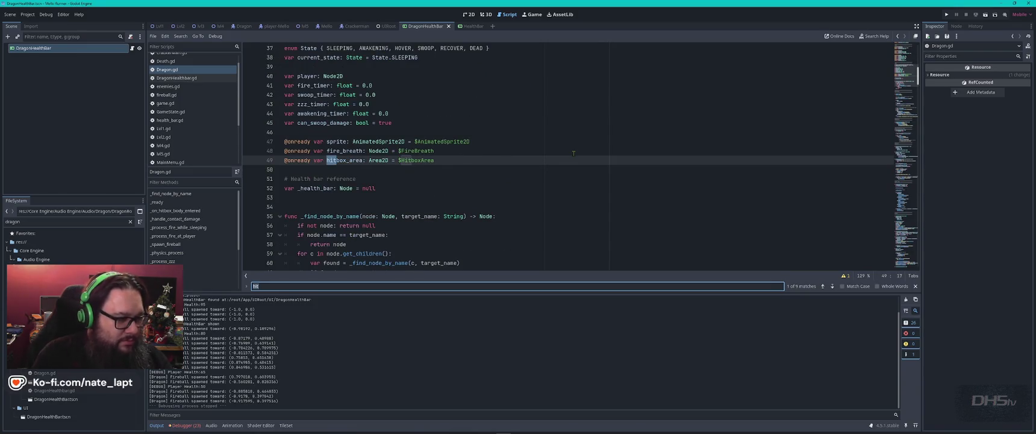
Search for 'sfx' and step through the matches to the dragon roar call in take_damage.
text(sfx)
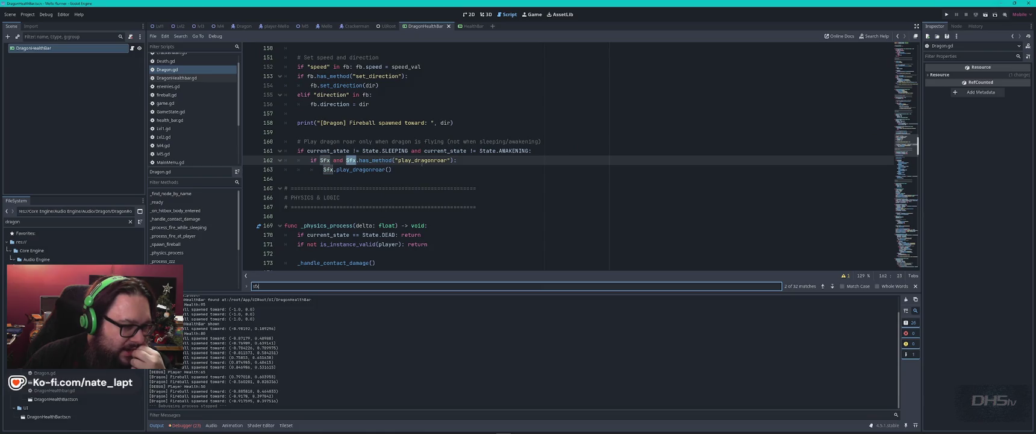
click(428, 160)
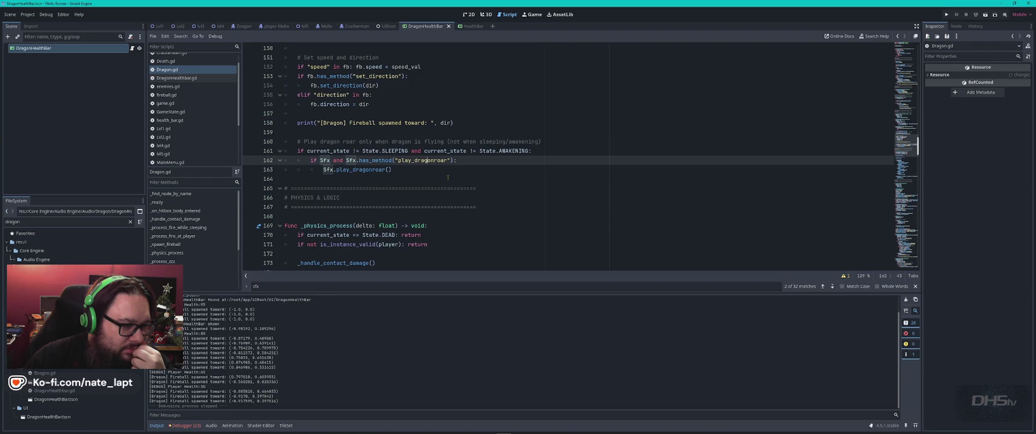
click(845, 275)
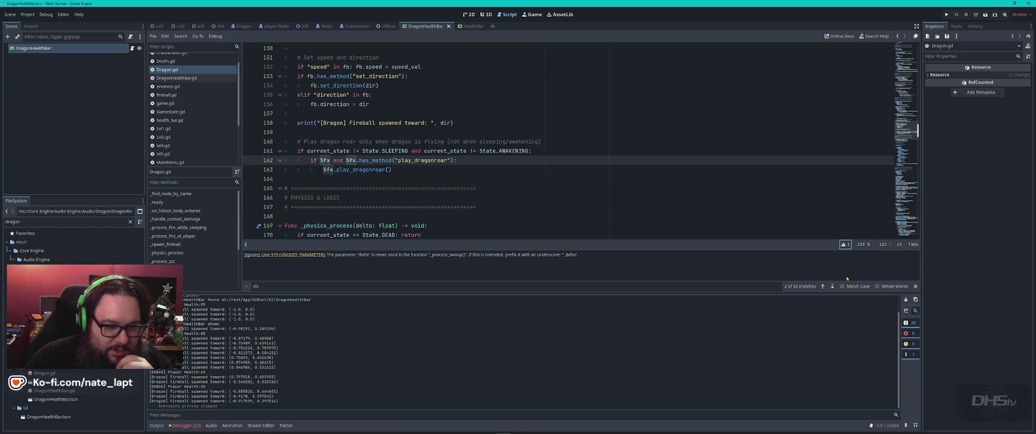
click(832, 286)
click(832, 286)
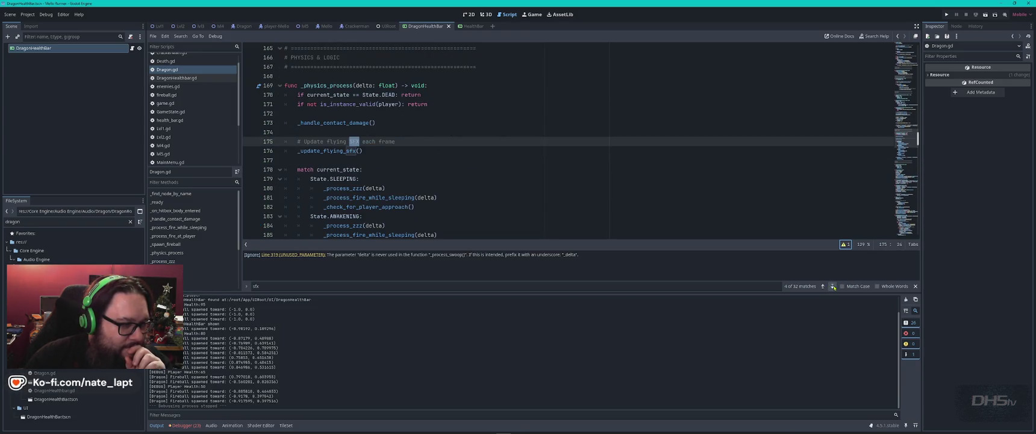
click(832, 286)
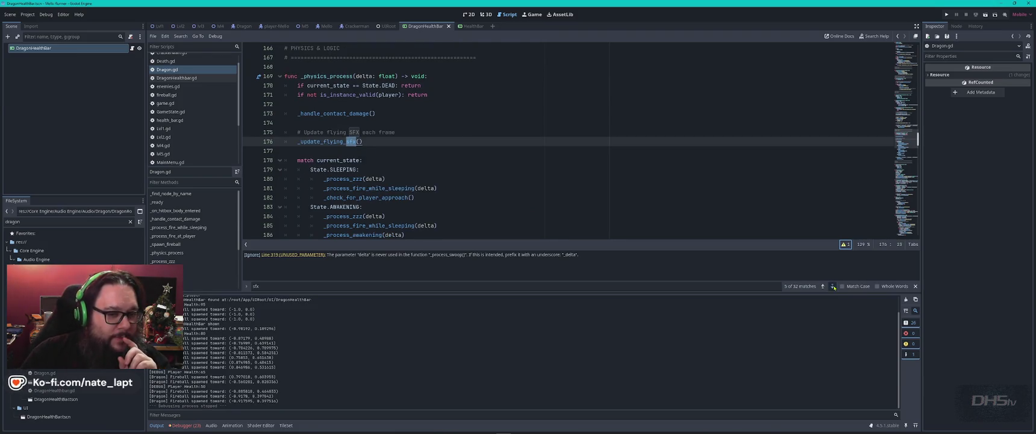
click(832, 286)
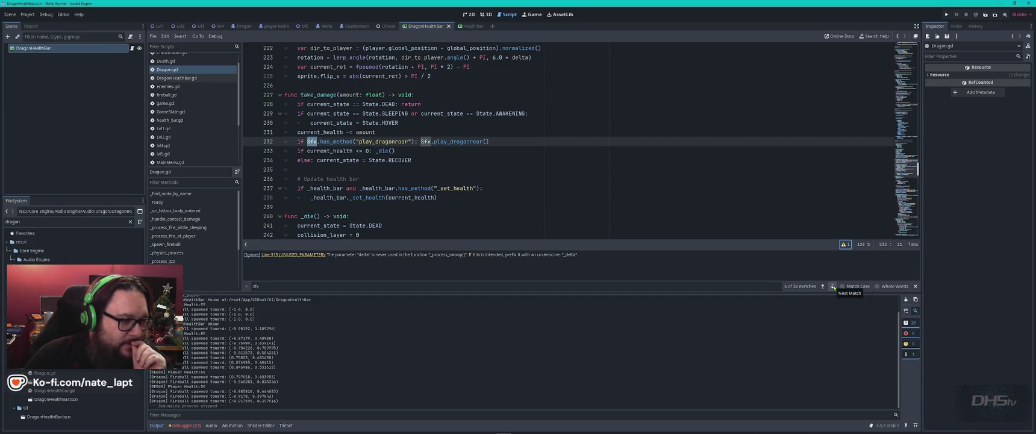
Scroll the script list and switch to sfx.gd.
scroll(181, 148, down, 1)
scroll(181, 148, down, 4)
click(174, 144)
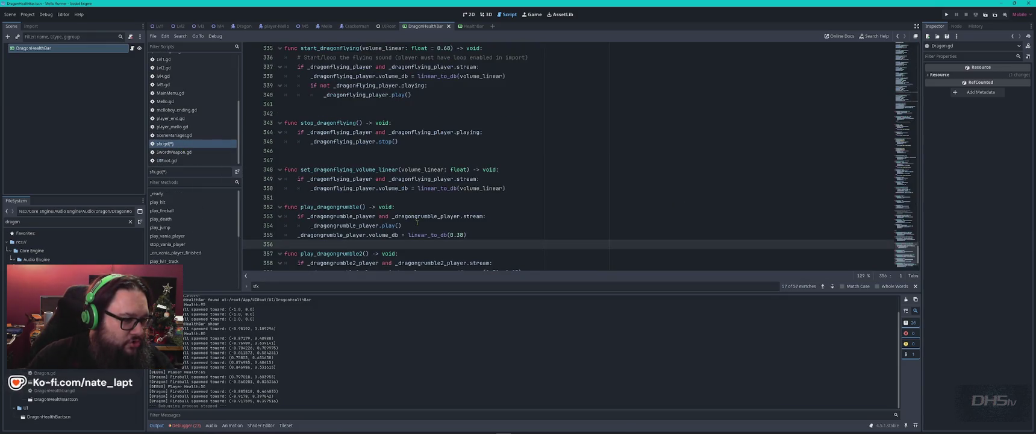
Raise play_dragonroar's default volume in sfx.gd from 0.26 to 0.36 and save.
scroll(417, 222, down, 2)
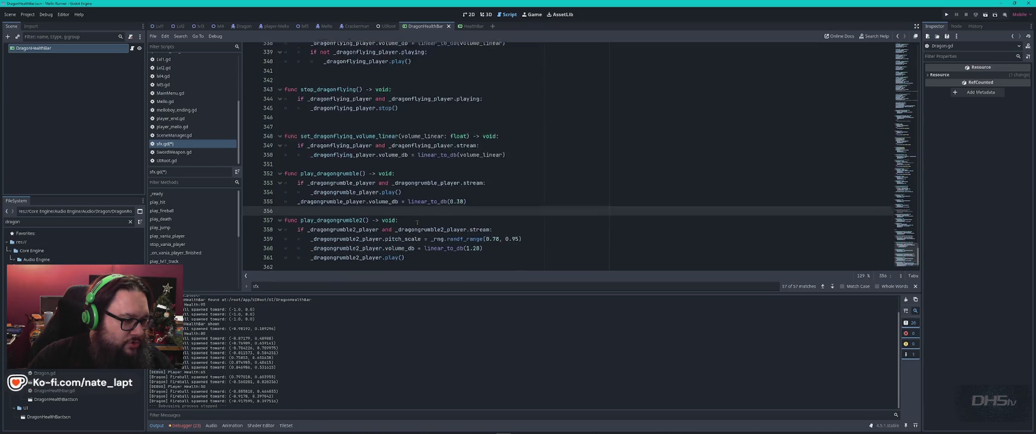
scroll(417, 222, up, 2)
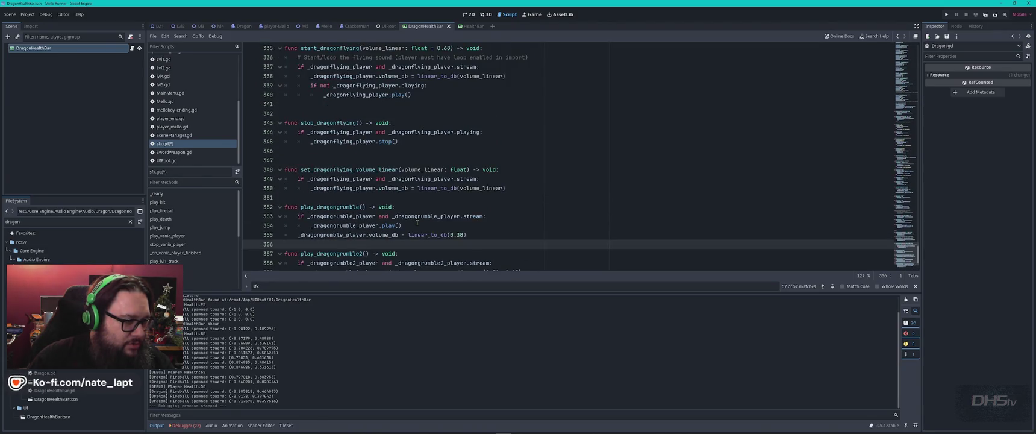
scroll(416, 222, up, 3)
scroll(417, 222, up, 2)
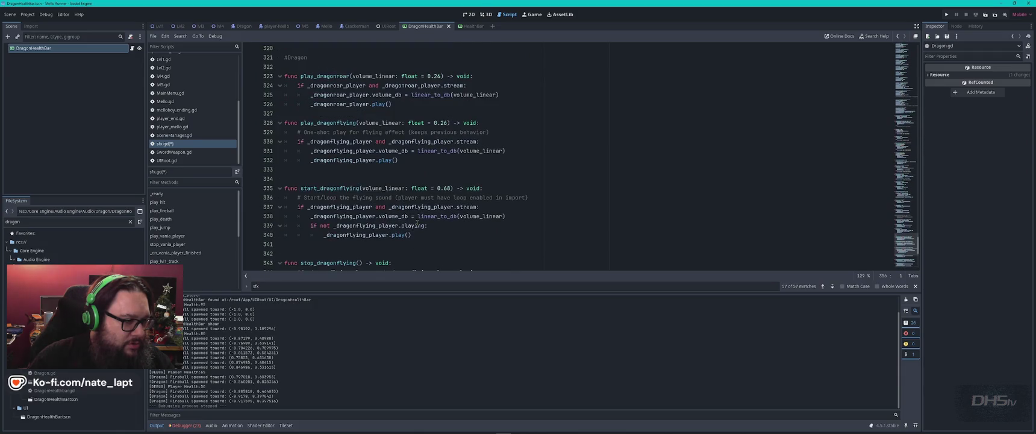
scroll(417, 223, up, 2)
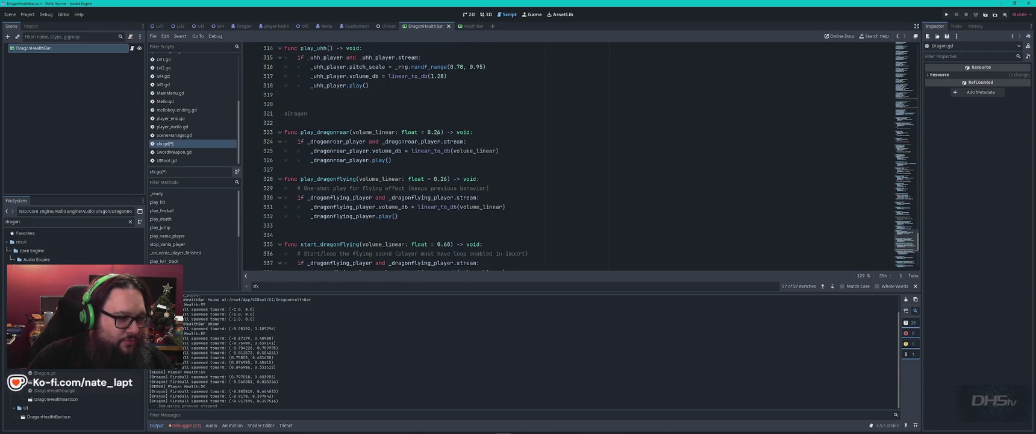
click(437, 131)
text(3)
key(ctrl+s)
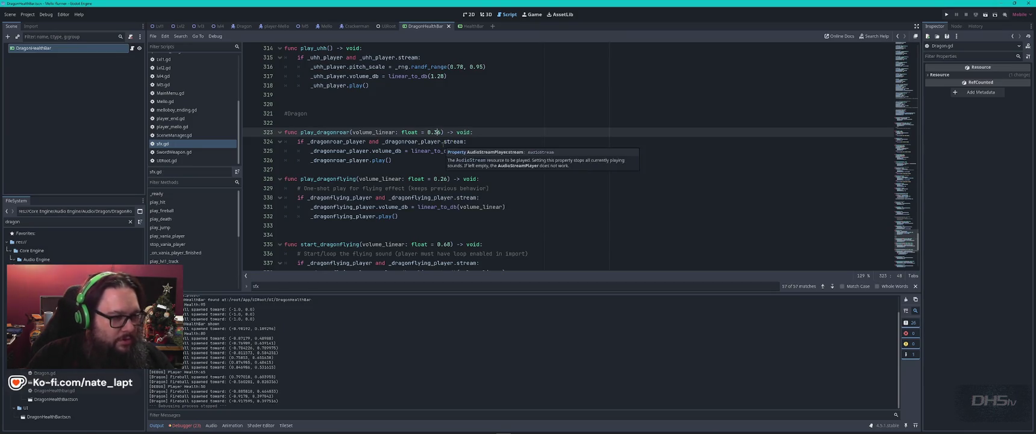
Keep Copilot's pending Dragon.gd changes in VS Code, then run the game from Godot.
key(alt+Tab)
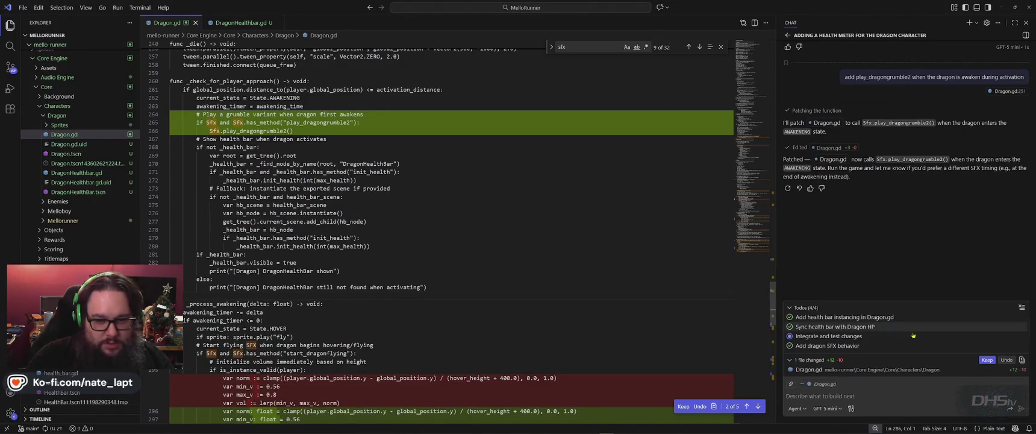
click(683, 406)
key(alt+Tab)
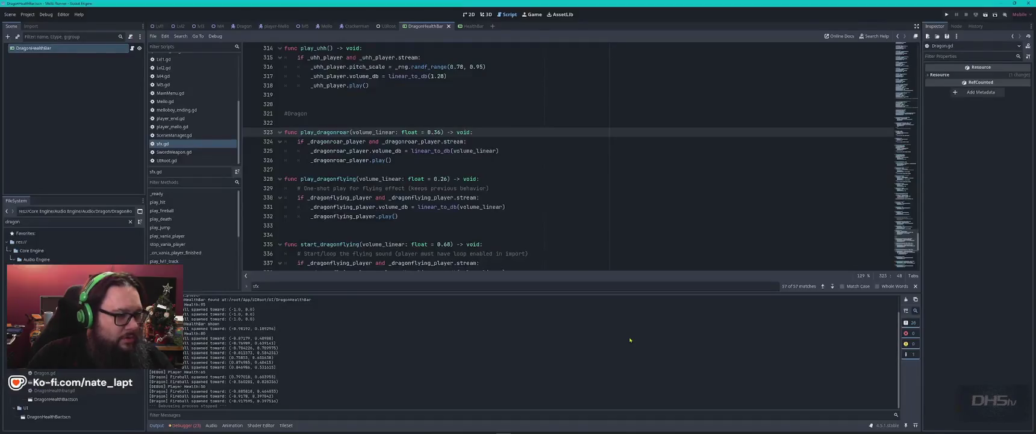
key(F5)
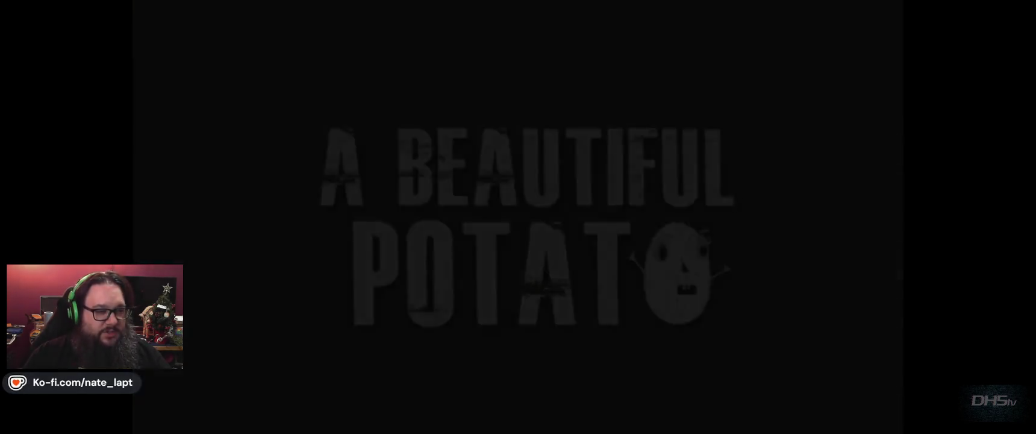
Start a new game, restart after a game over, and jump across platforms toward the sleeping dragon.
key(Return)
key(space)
key(space)
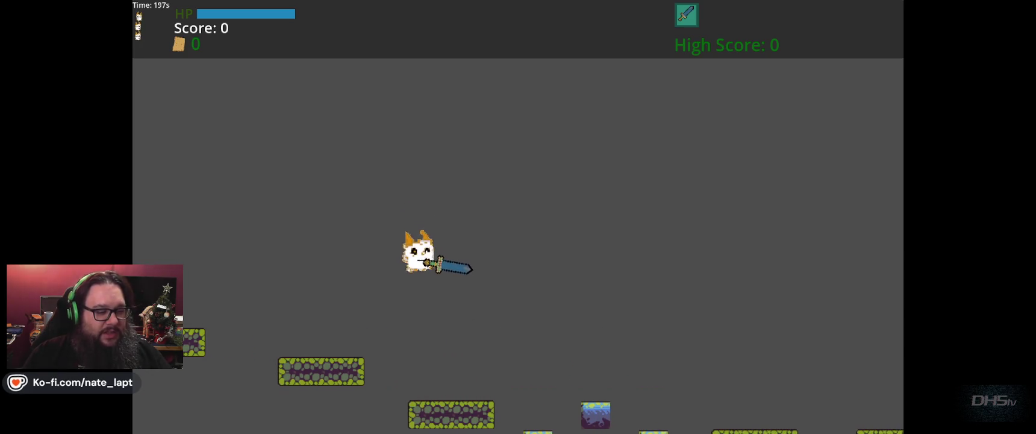
key(space)
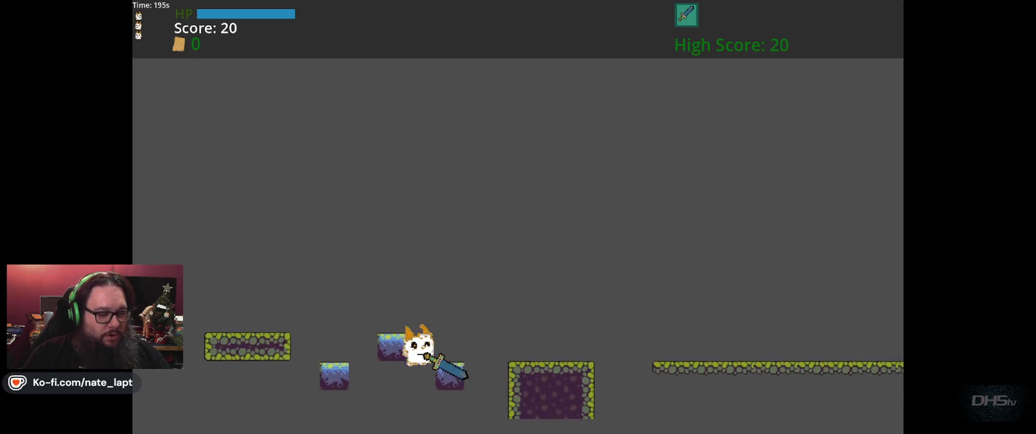
key(space)
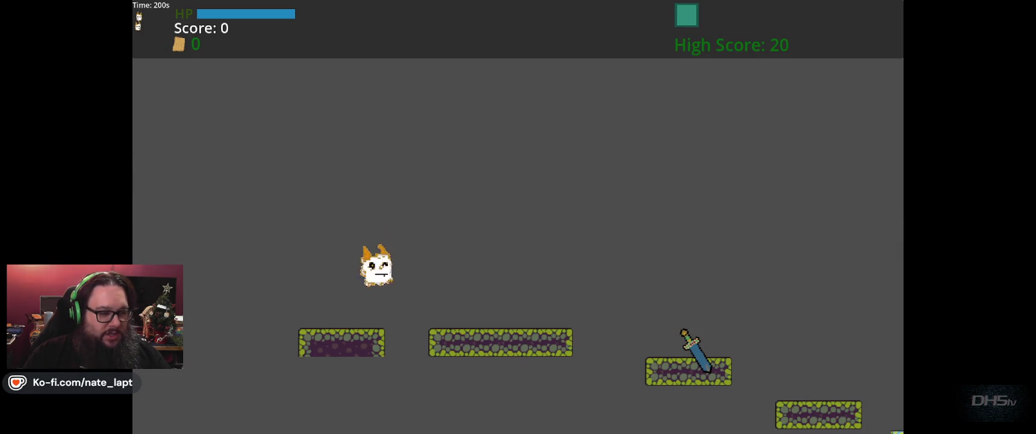
key(space)
key(space)
key(space)
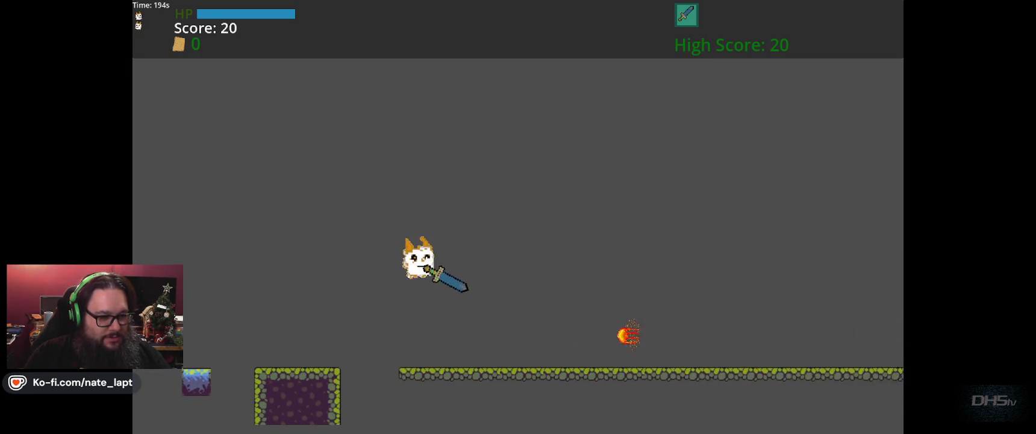
key(space)
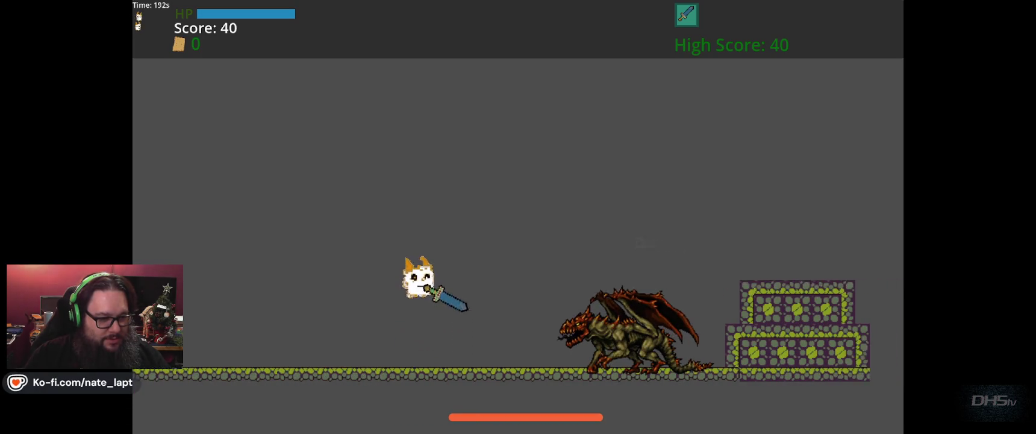
Run left and right to dodge the woken dragon, leaping to attack it mid-air.
key(Left)
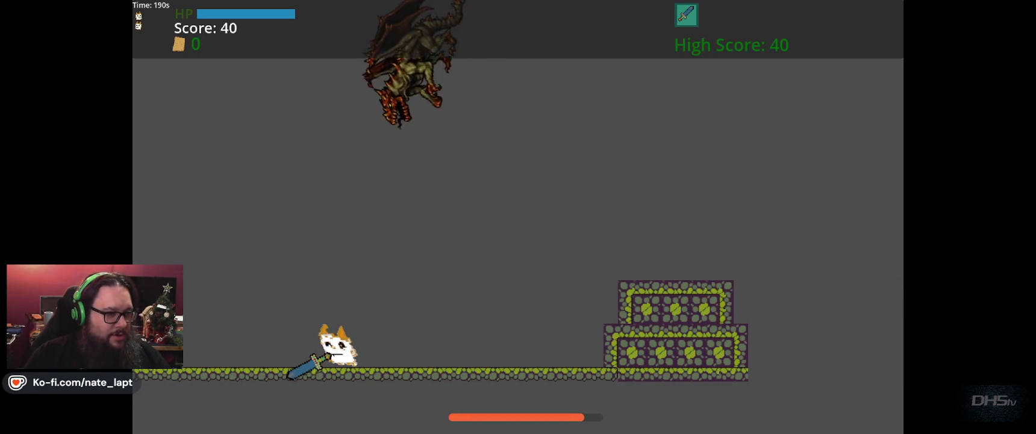
key(Left)
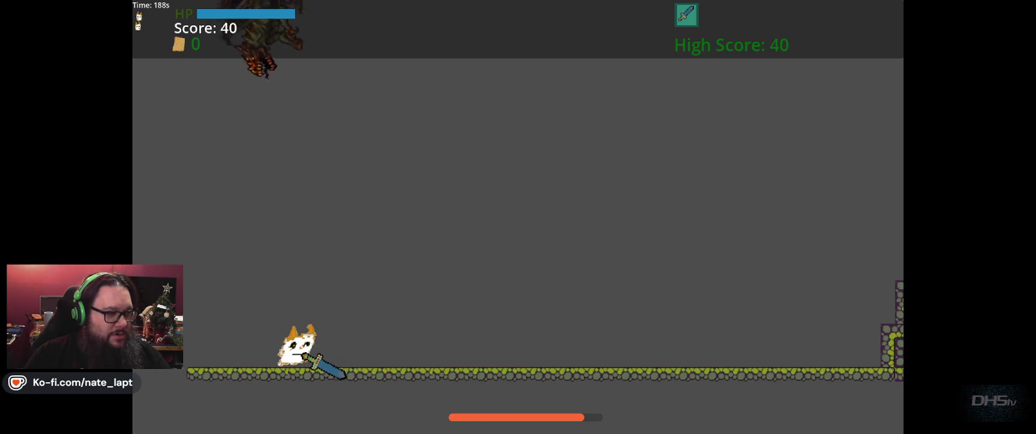
key(Left)
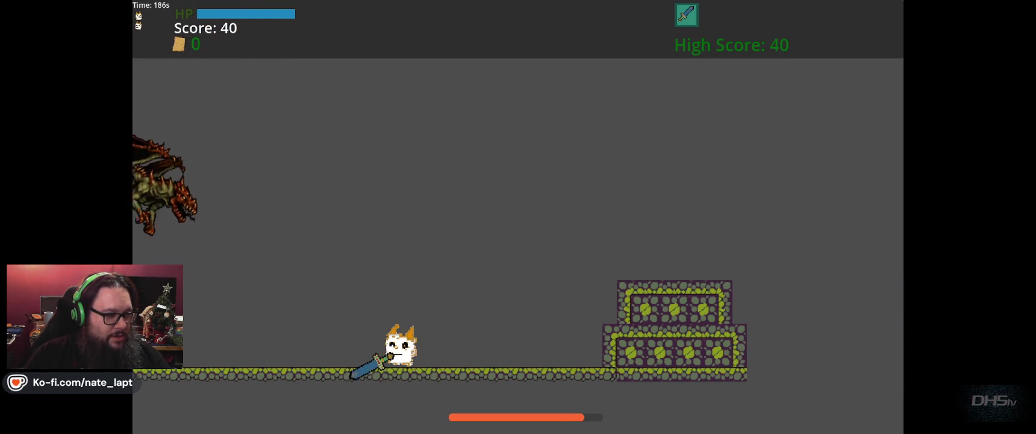
key(Right)
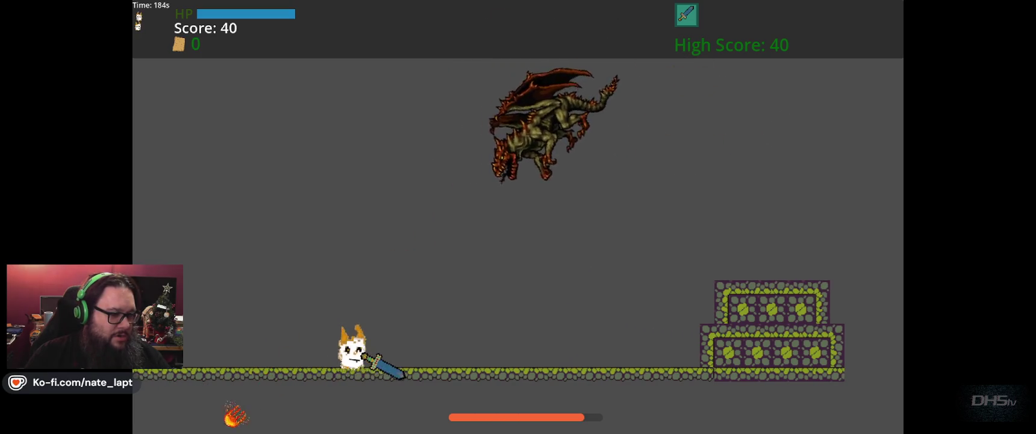
key(Left)
key(Right)
key(Up)
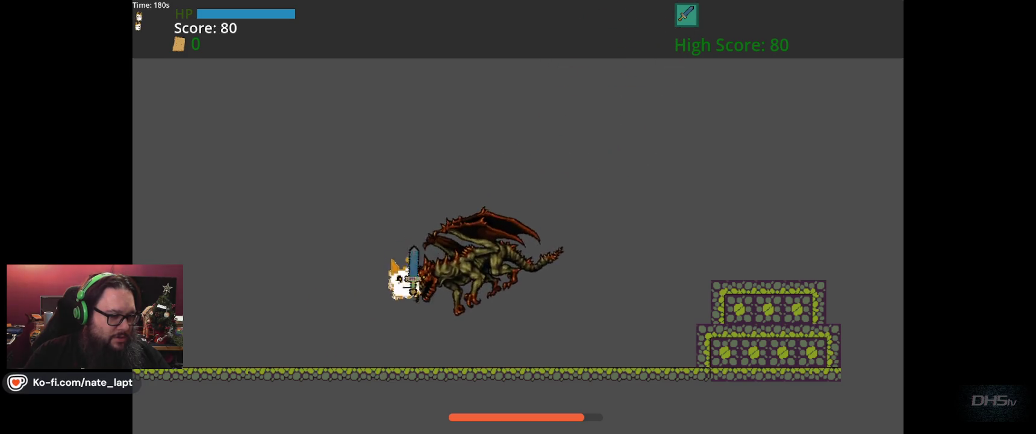
key(Right)
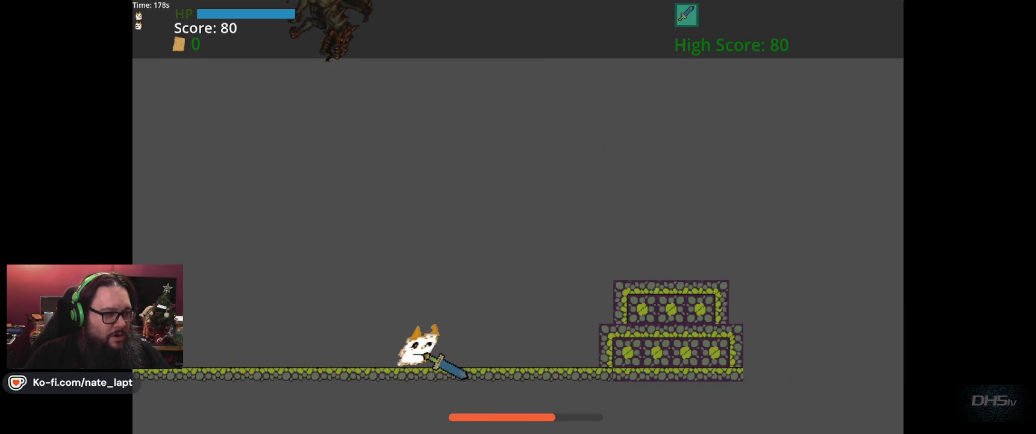
key(Left)
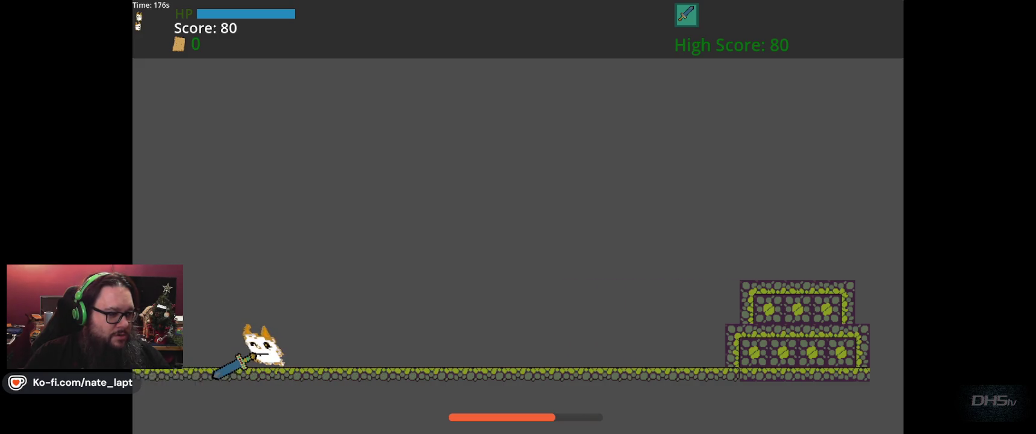
key(Right)
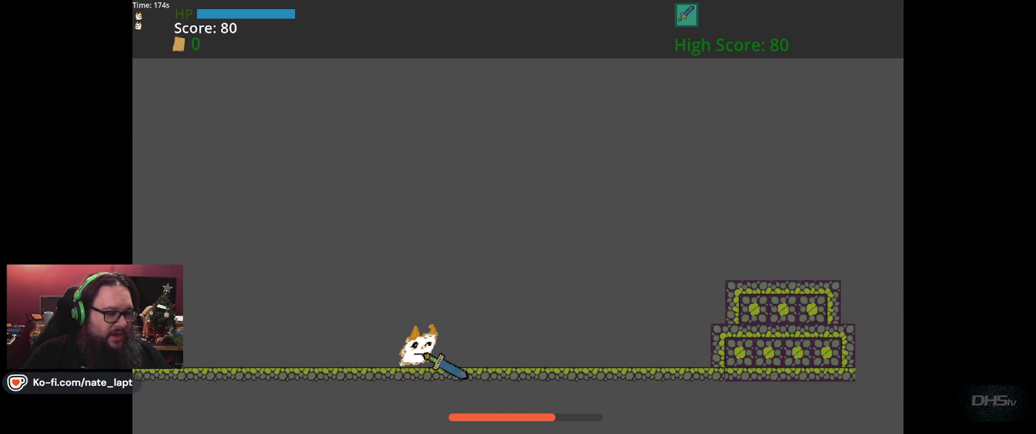
key(Right)
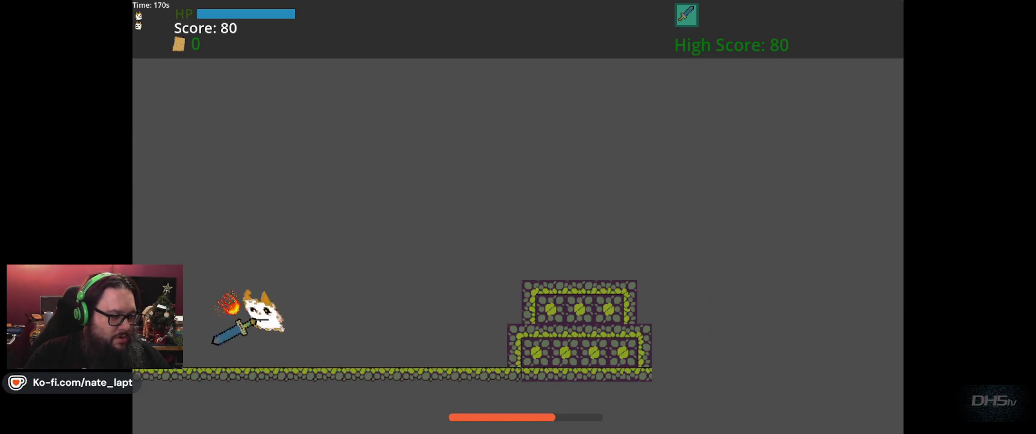
key(Left)
key(Left)
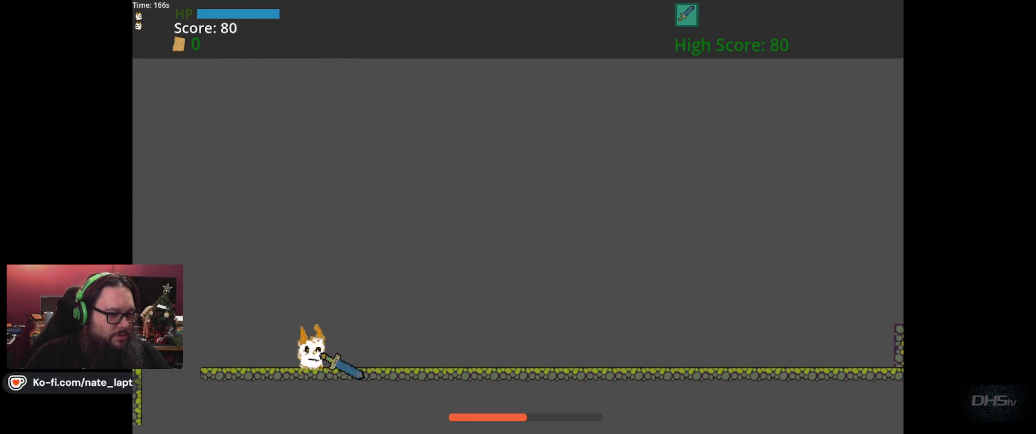
key(Right)
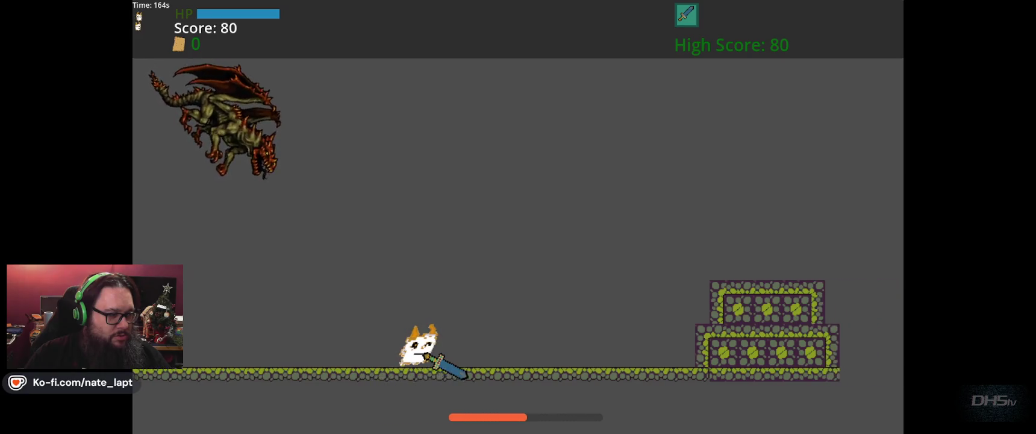
Keep dodging the swooping dragon and jump to strike it with the sword.
key(Left)
key(Up)
key(Up)
key(Right)
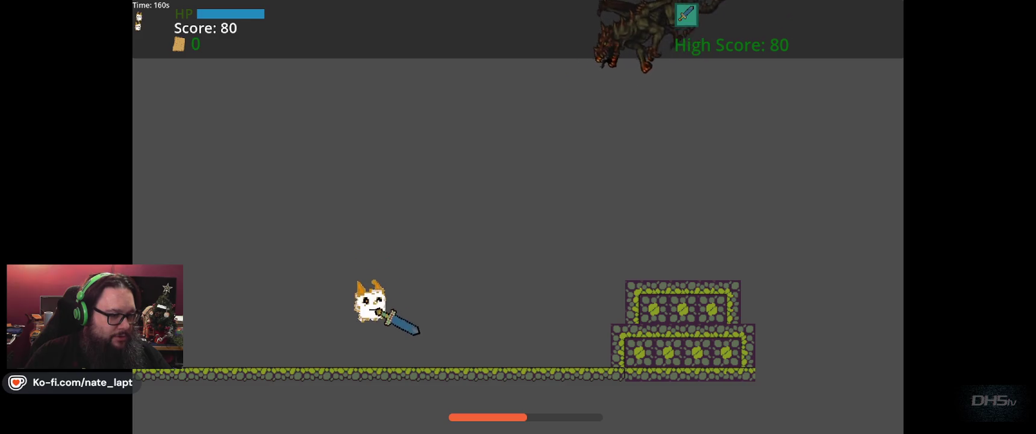
key(Right)
key(Up)
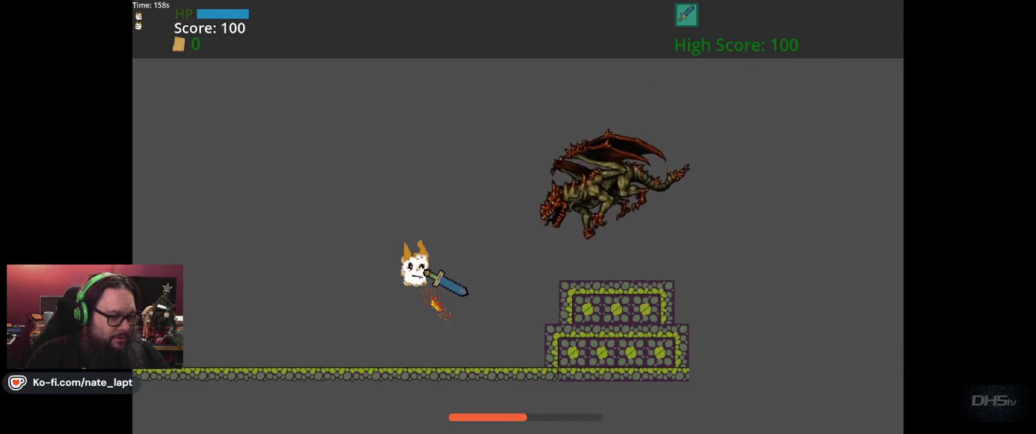
key(Left)
key(Left)
key(Up)
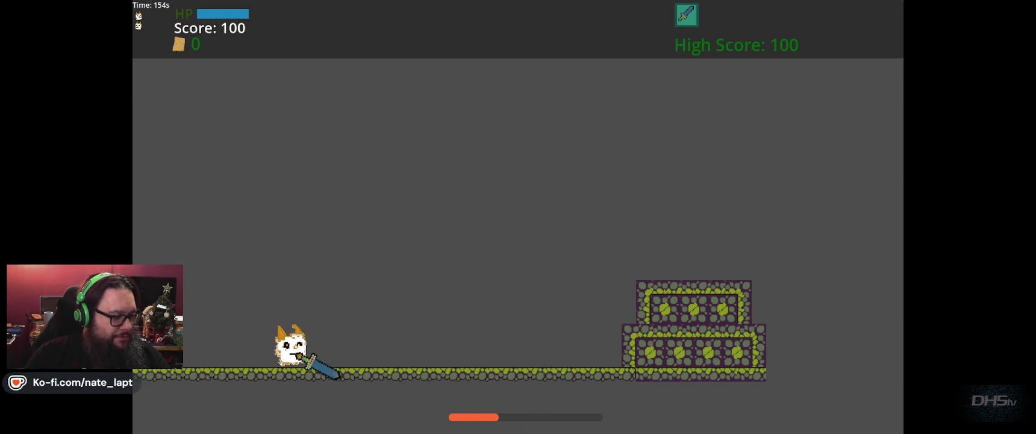
key(Right)
key(Left)
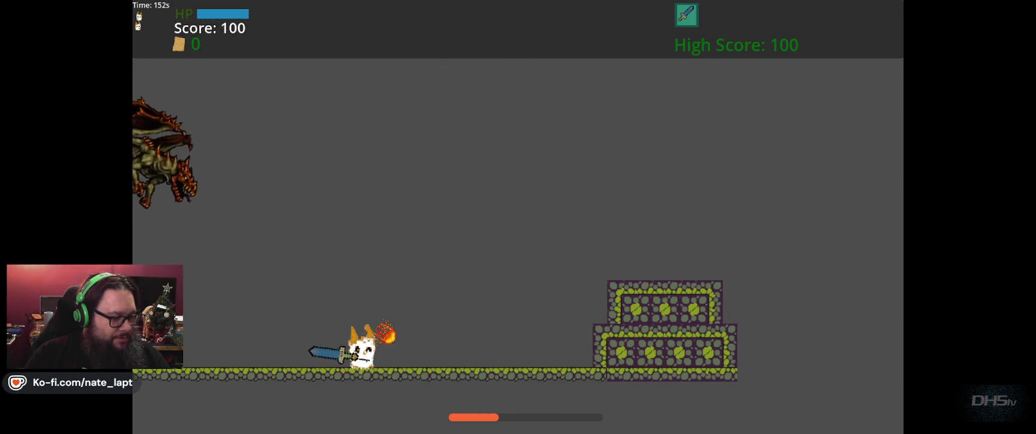
key(Left)
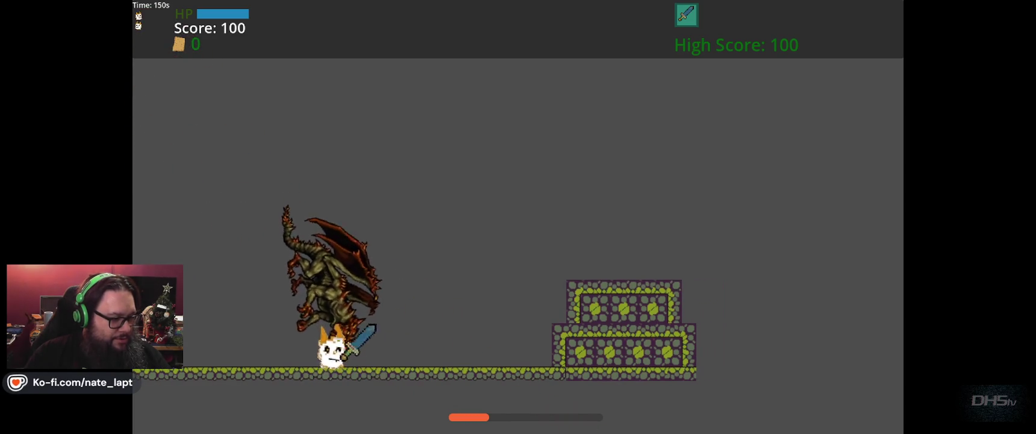
key(Left)
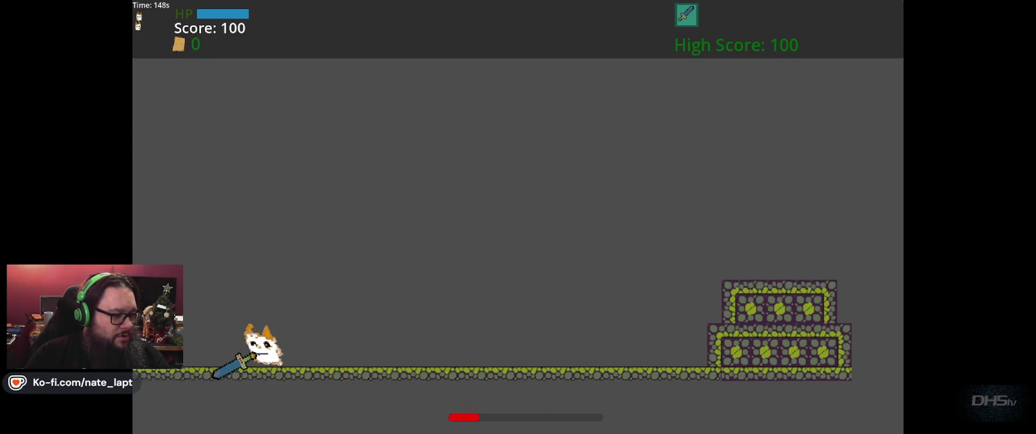
key(Right)
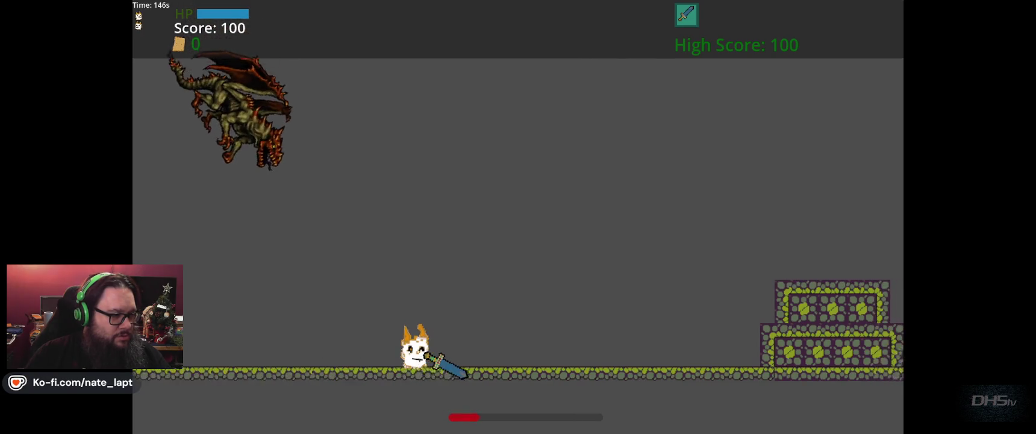
key(Left)
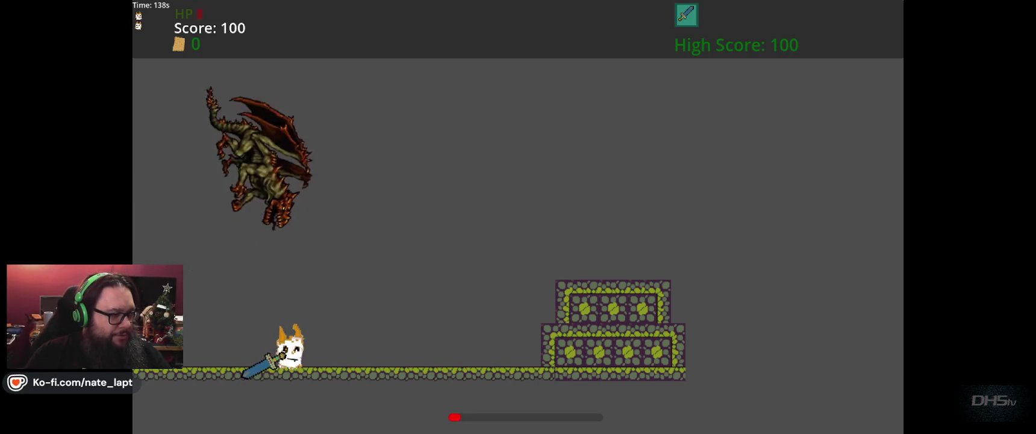
key(Left)
key(Up)
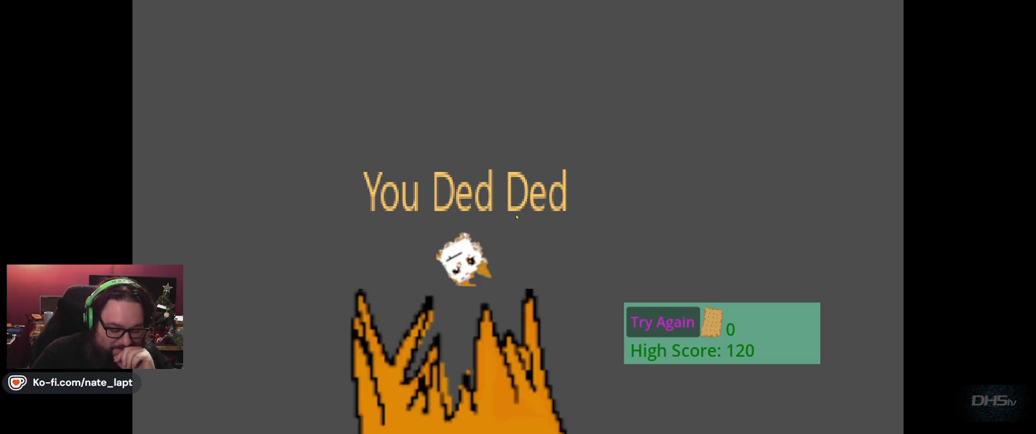
Restart after dying, run back through the level toward the dragon, then stop the game with F8.
key(Return)
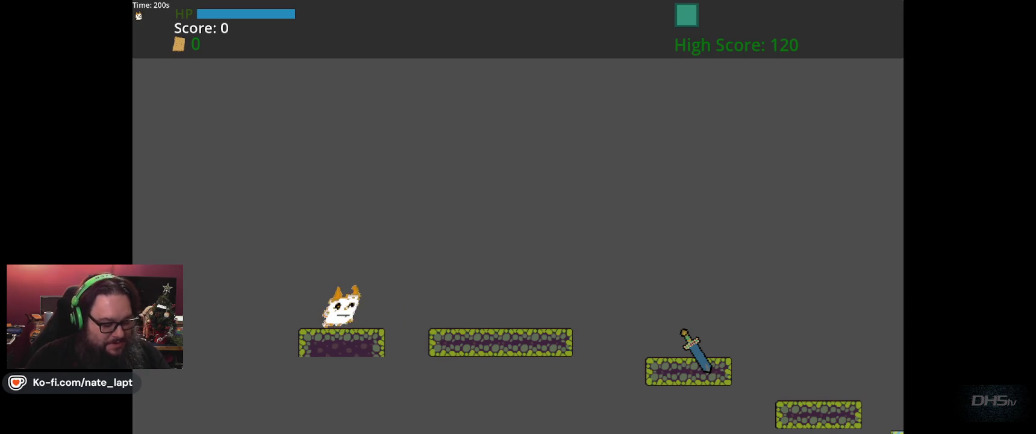
key(space)
key(Right)
key(space)
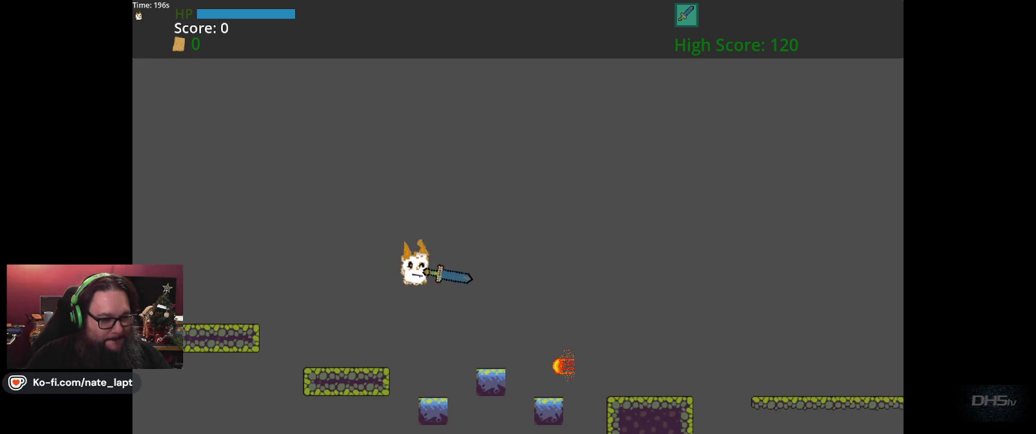
key(space)
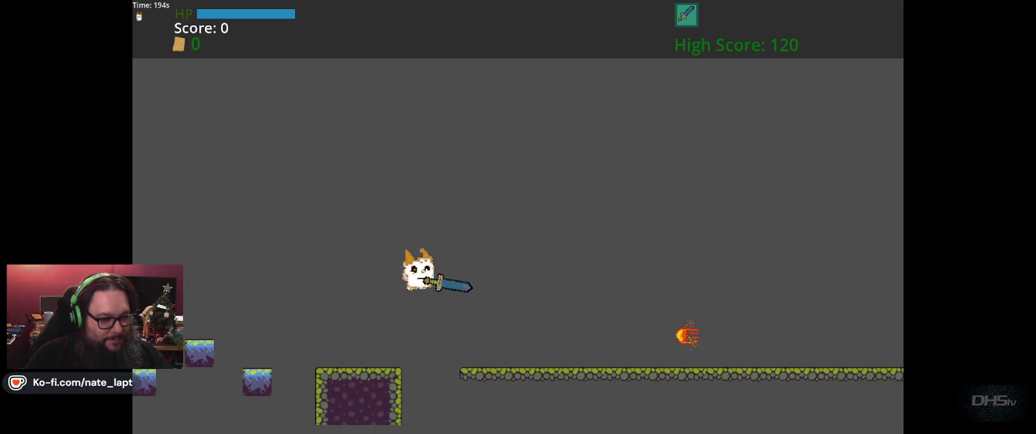
key(Right)
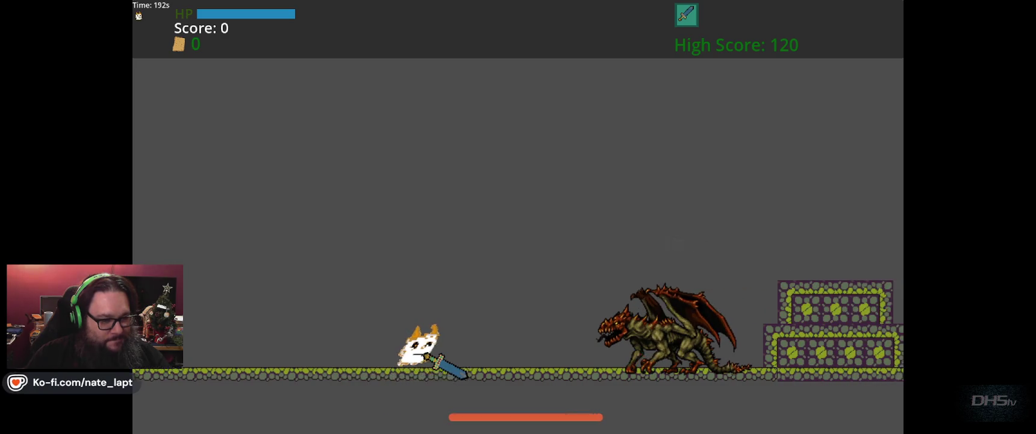
key(Left)
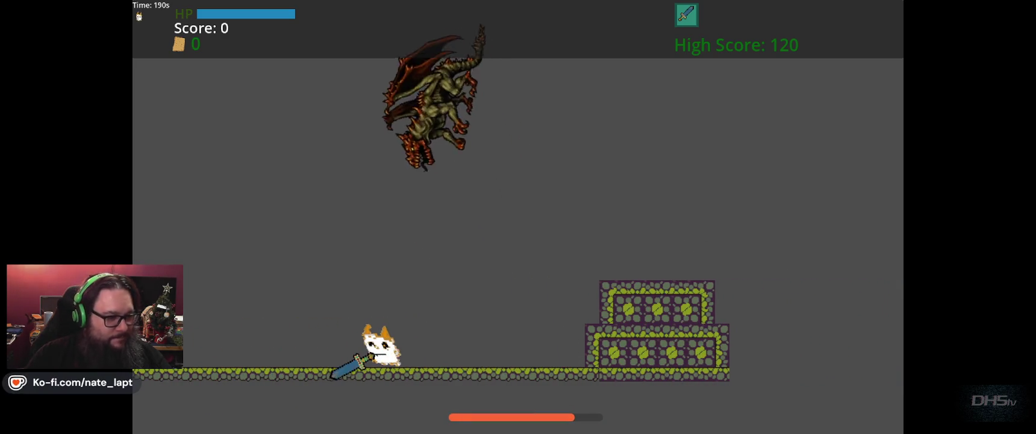
key(Left)
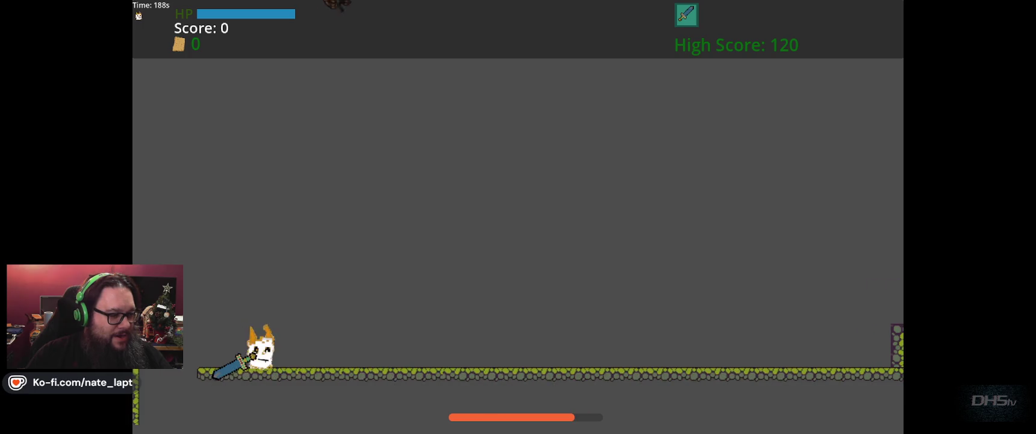
key(F8)
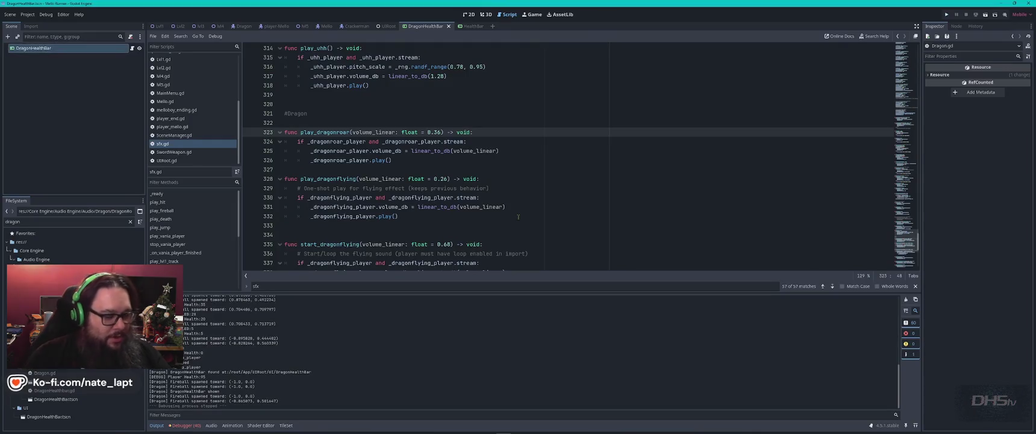
Relaunch the game with F5 and start a new level from the A Beautiful Potato title screen.
key(F5)
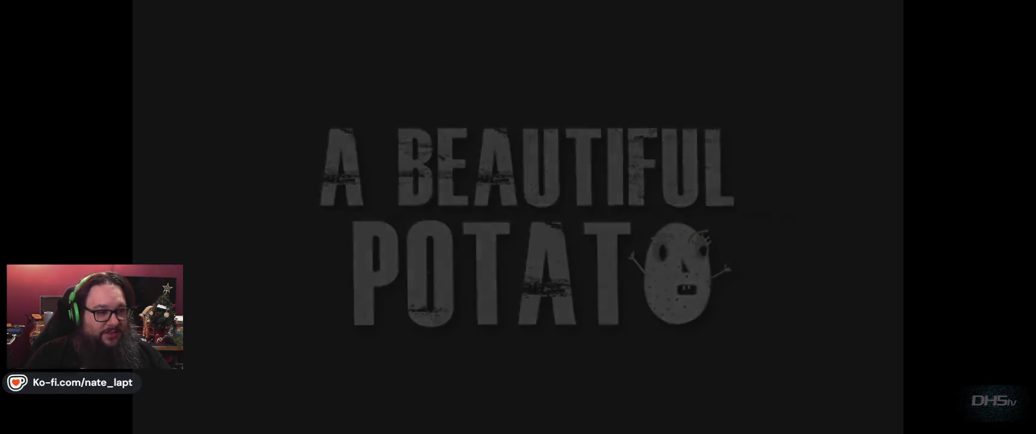
key(Return)
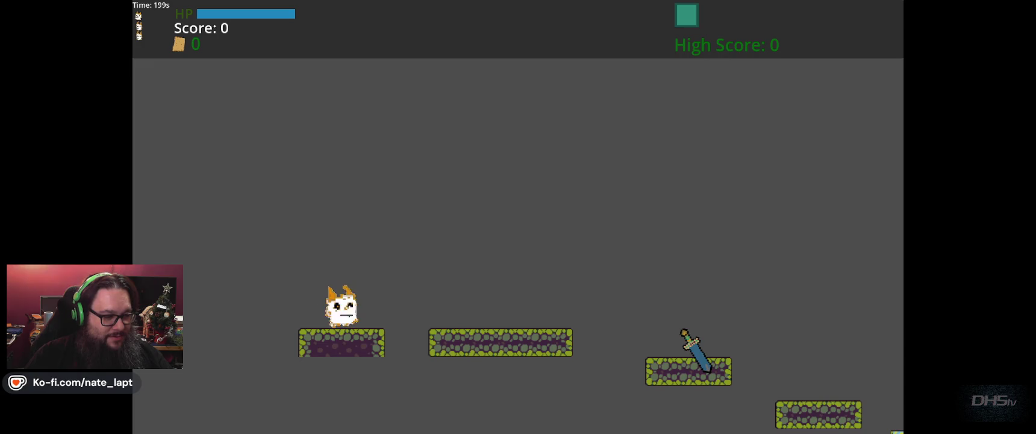
Jump right along the platforms, collecting the sword, to reach the sleeping dragon.
key(space)
key(Right)
key(space)
key(Right)
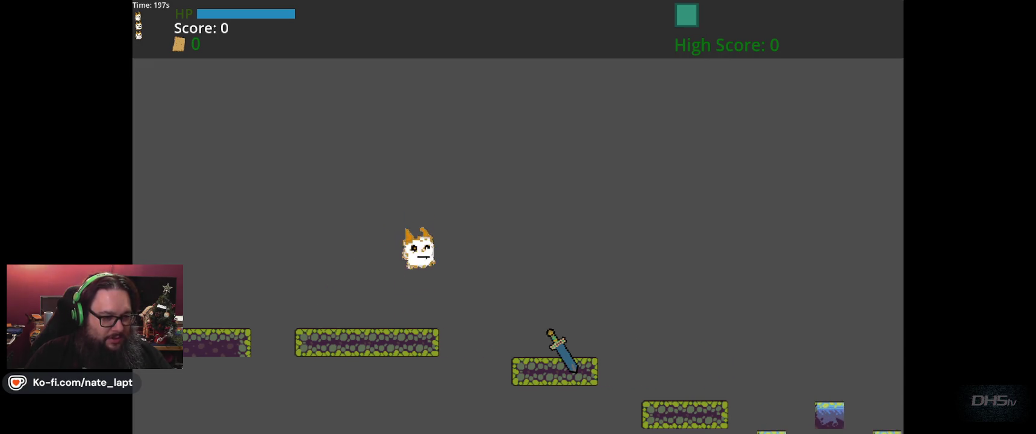
key(Right)
key(space)
key(Right)
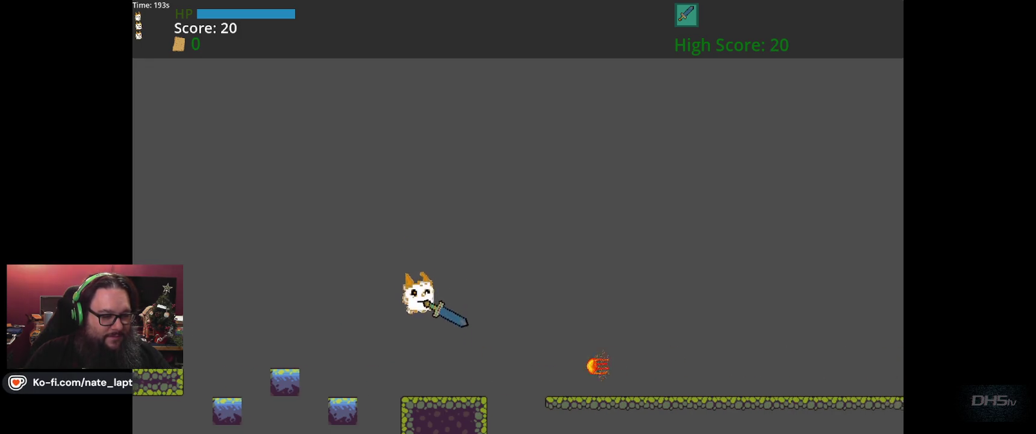
key(space)
key(Right)
key(space)
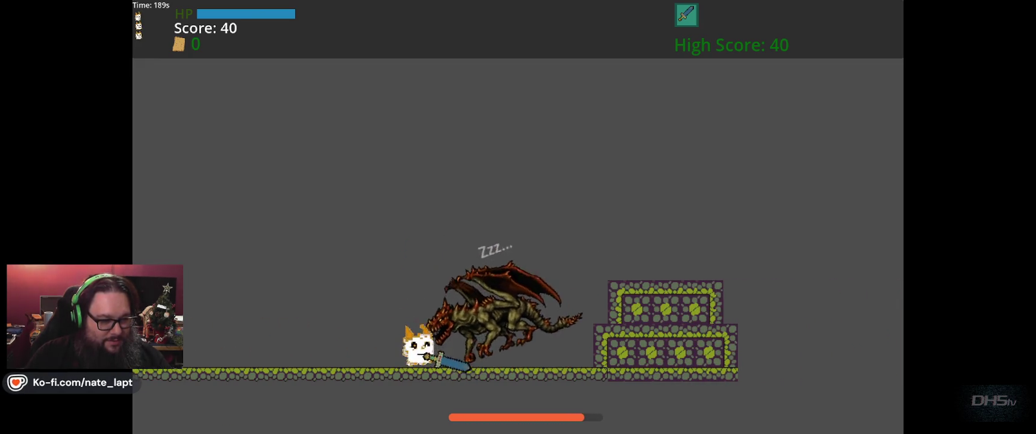
Strike the dragon awake, retreat, climb the stone steps, and drop back to face it.
key(Left)
key(Left)
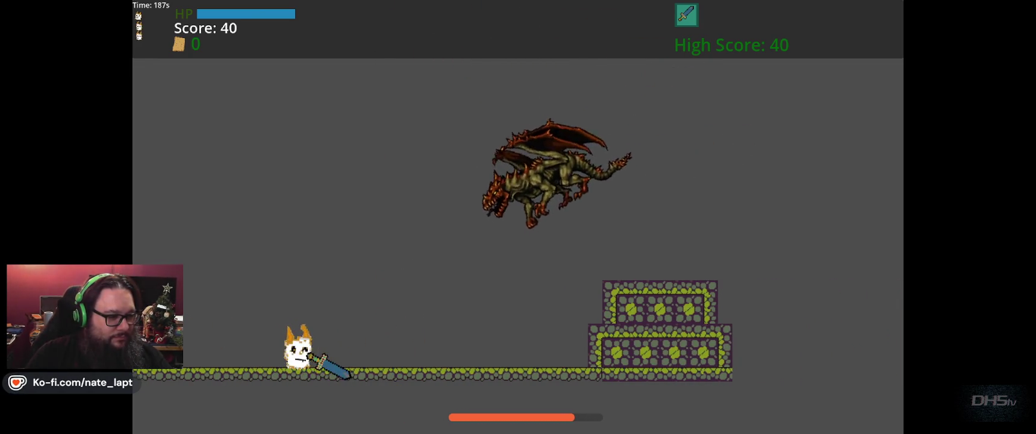
key(Left)
key(Left)
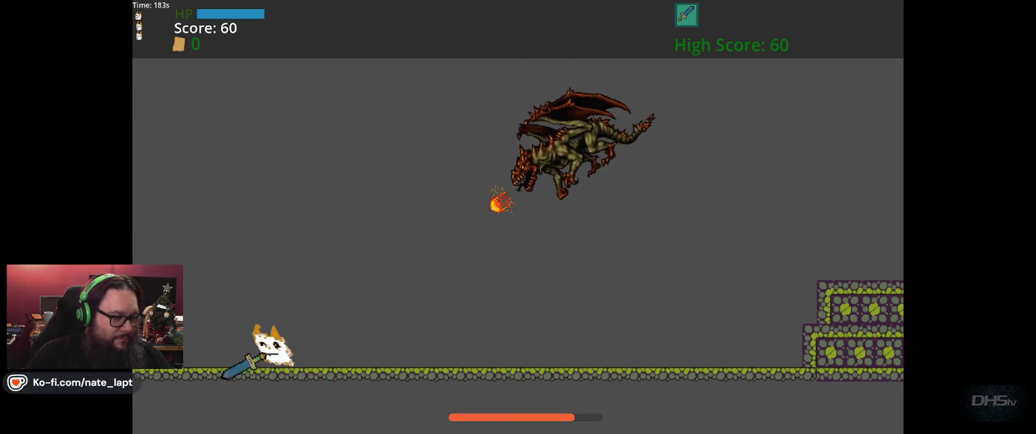
key(Right)
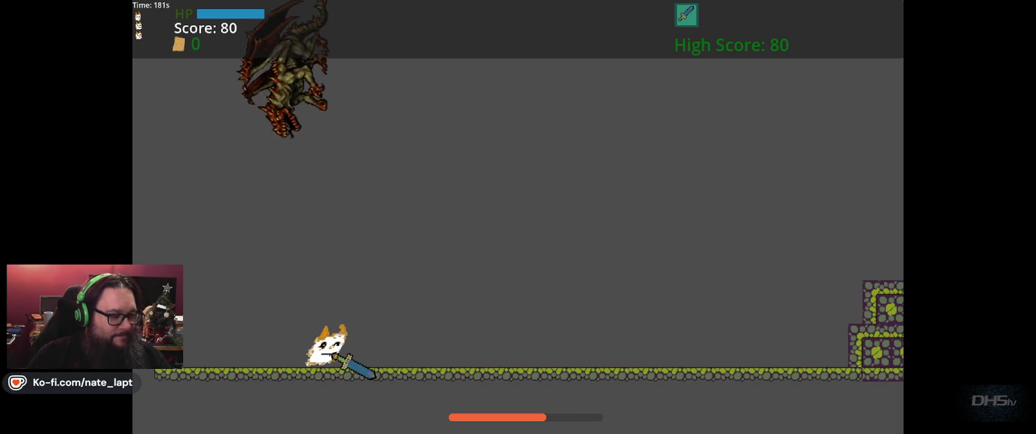
key(Right)
key(space)
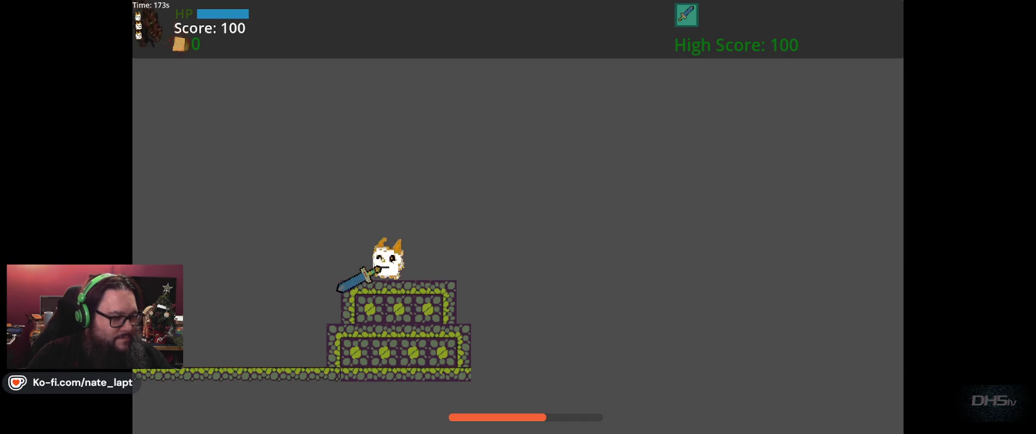
key(Left)
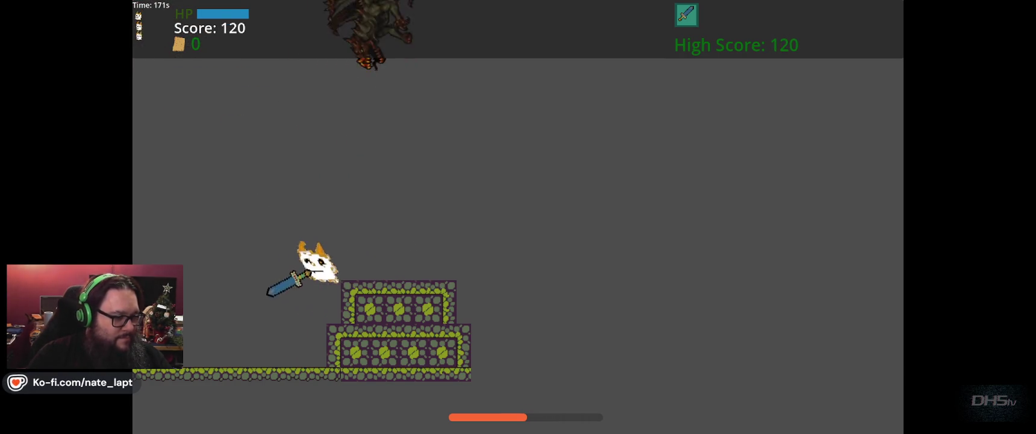
key(Left)
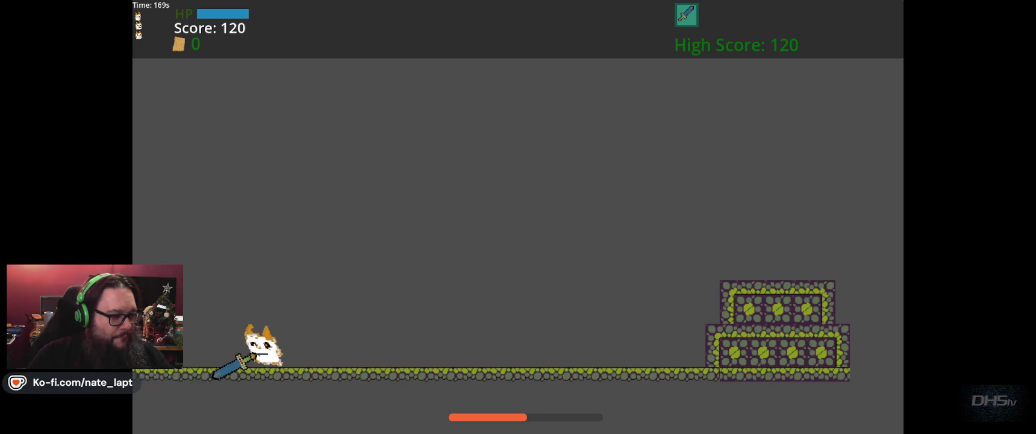
key(Right)
Jump and attack the swooping dragon repeatedly while dodging its swoops.
key(Right)
key(Up)
key(Left)
key(Up)
key(Right)
key(Up)
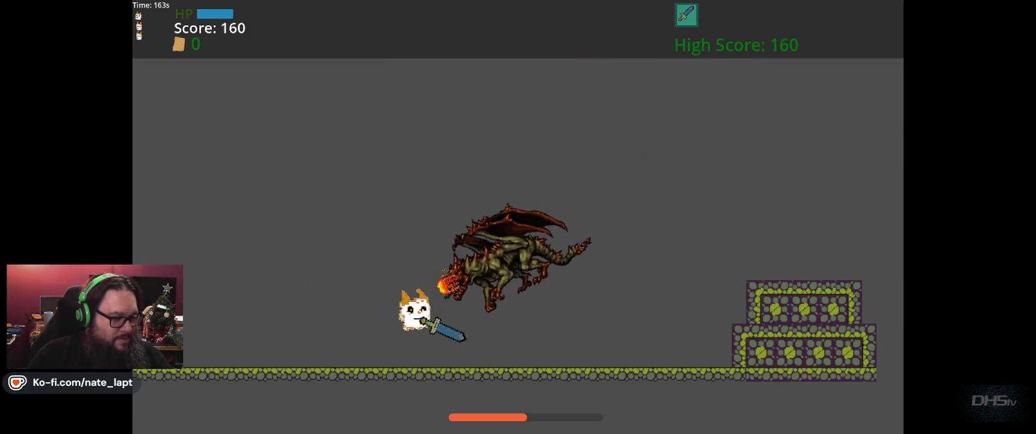
key(Left)
key(Up)
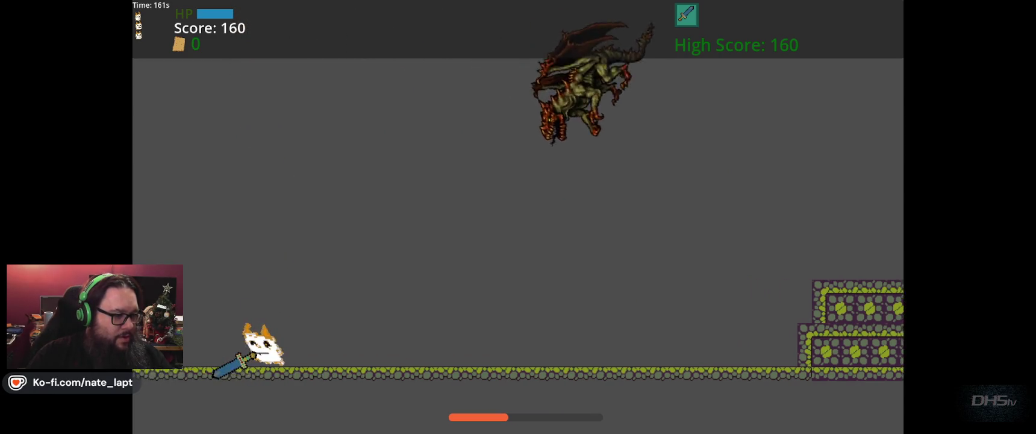
key(Right)
key(Up)
key(Up)
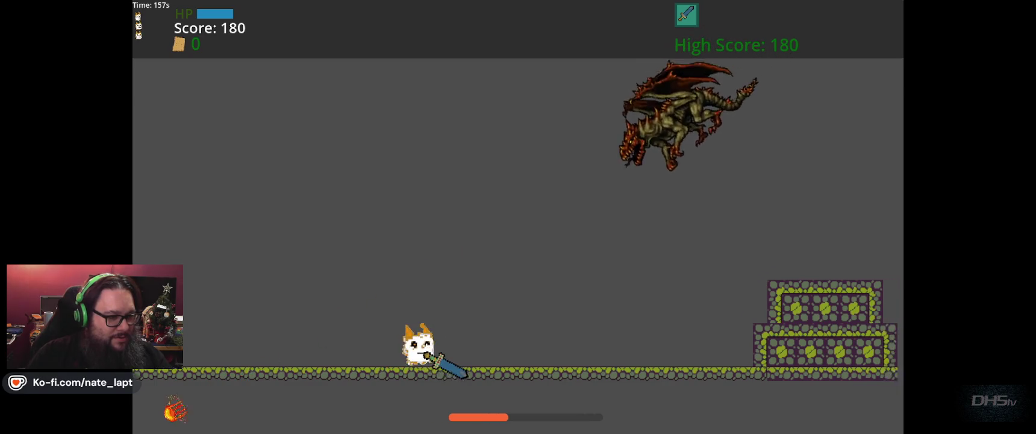
key(Up)
key(Left)
key(Up)
Dodge under the diving dragon and land more sword hits, reaching a score of 200.
key(Right)
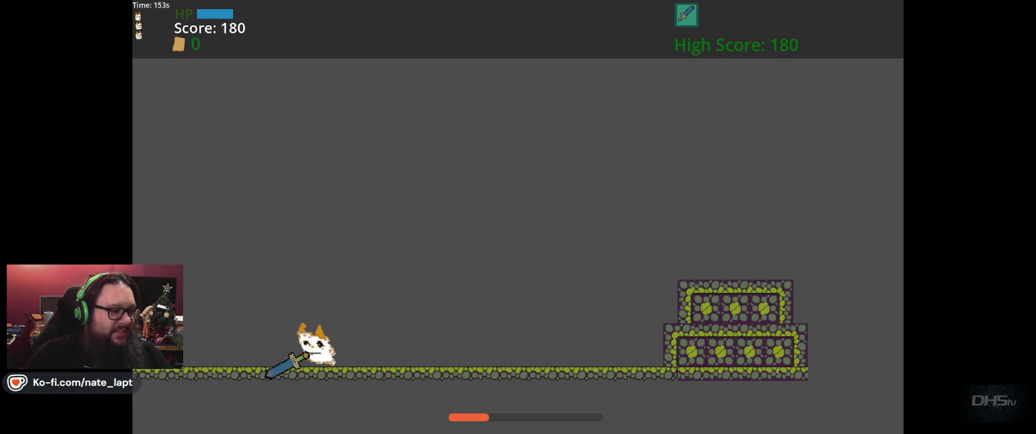
key(Left)
key(Right)
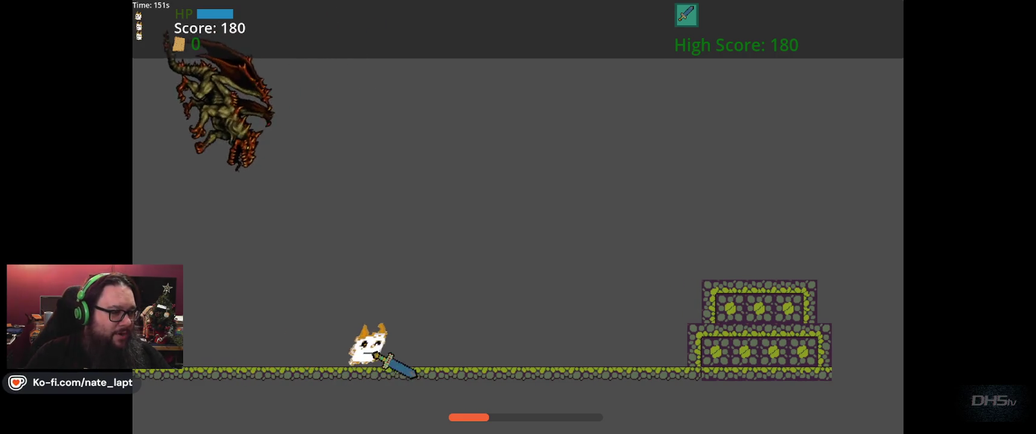
key(Left)
key(Right)
key(Left)
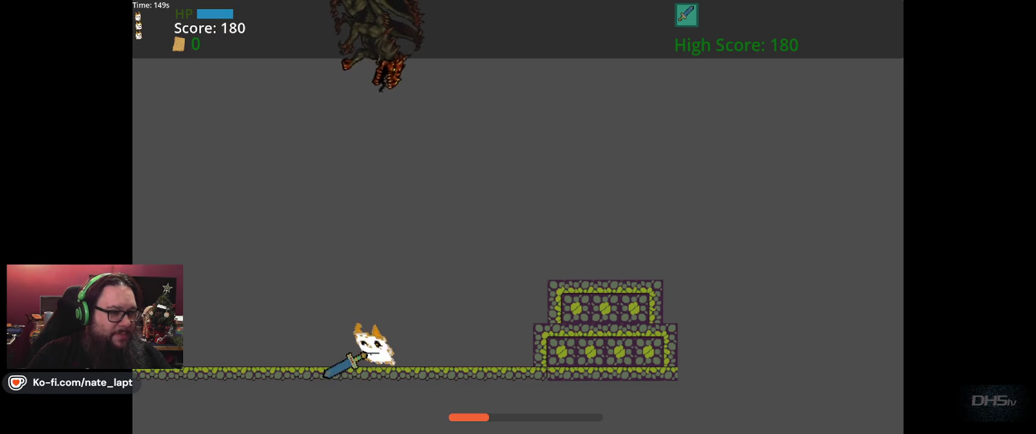
key(Up)
key(Right)
key(Up)
key(Up)
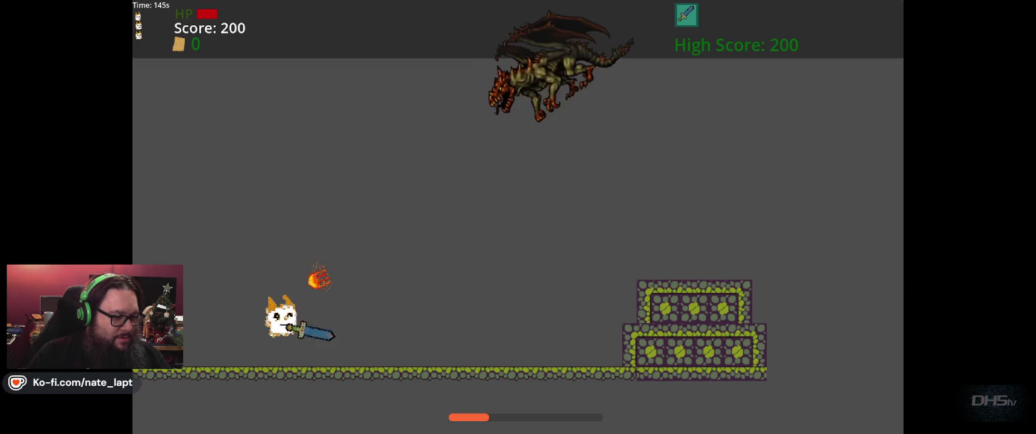
key(Up)
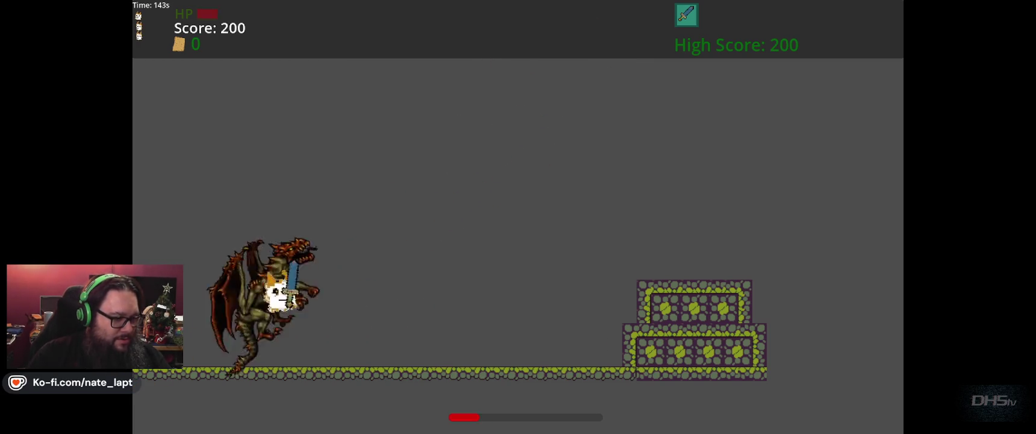
key(Up)
key(Right)
key(Left)
key(Left)
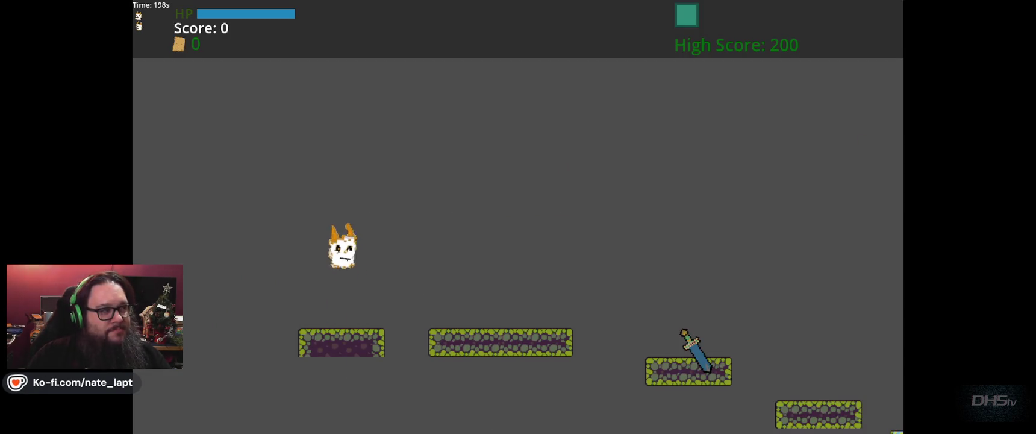
Run right across the platforms, grab the sword and strike the dragon, dodging its fireball.
key(Right)
key(Up)
key(Up)
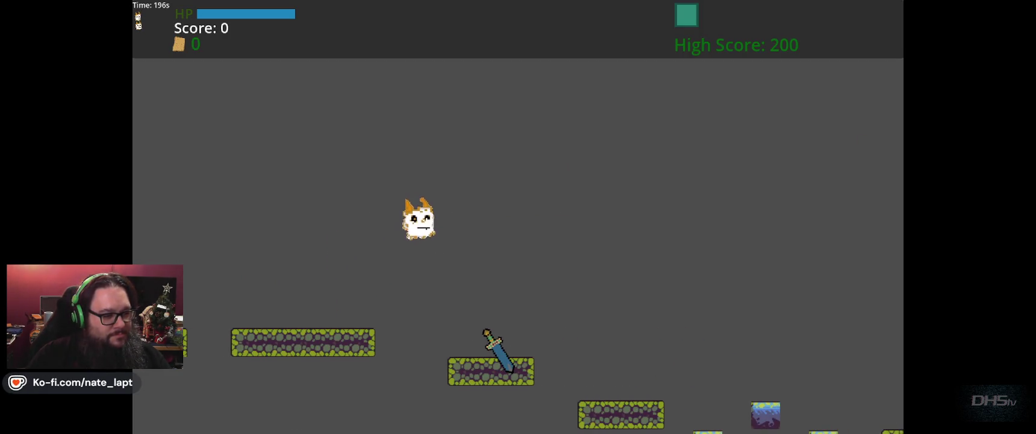
key(Up)
key(Up)
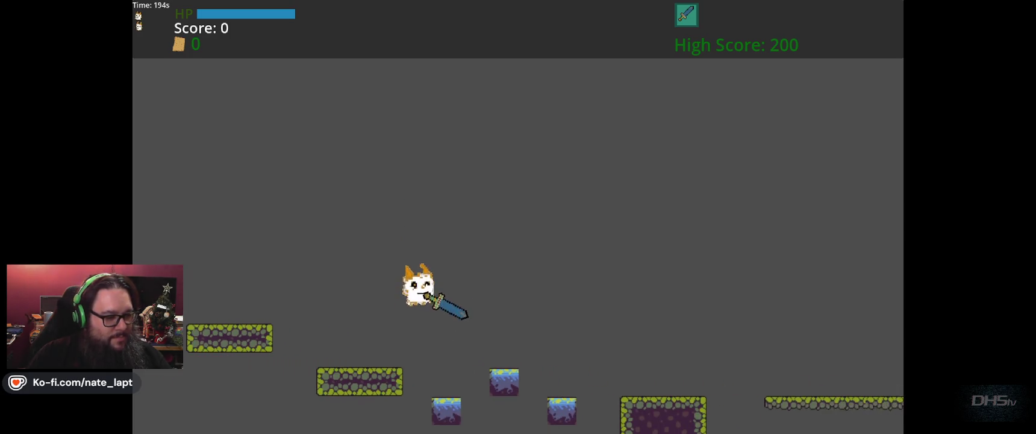
key(Up)
key(Up)
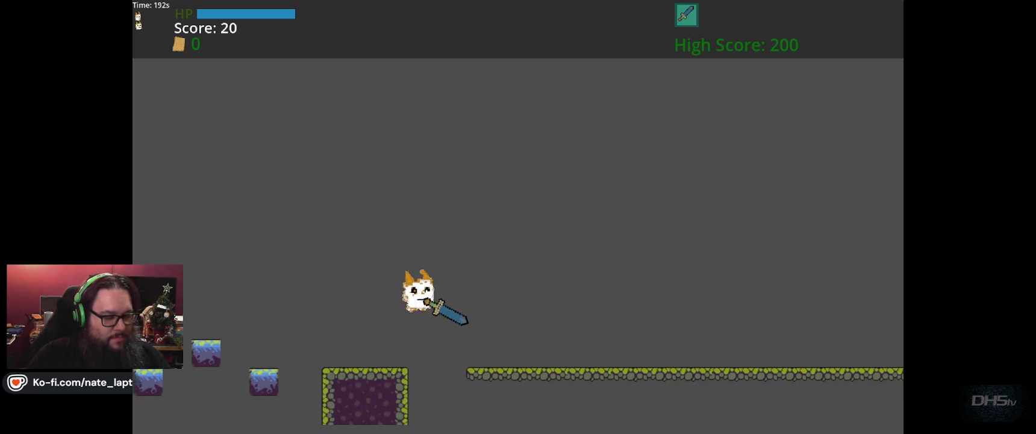
key(Up)
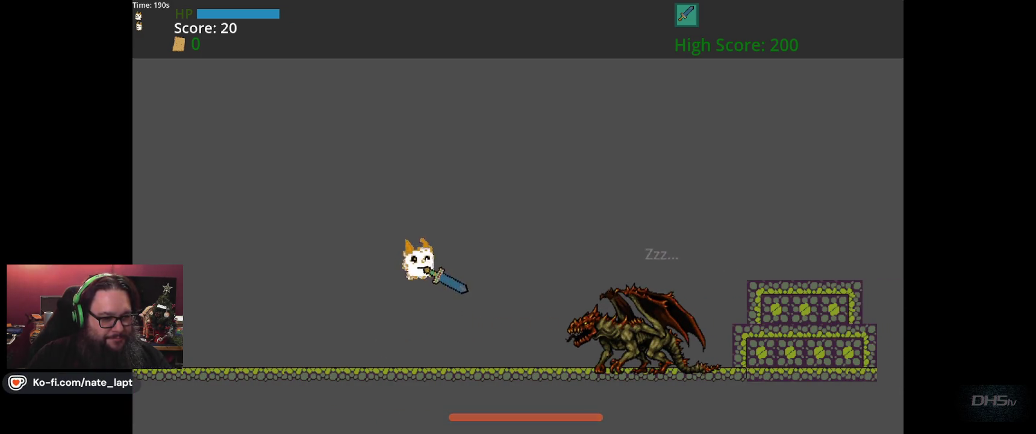
key(Left)
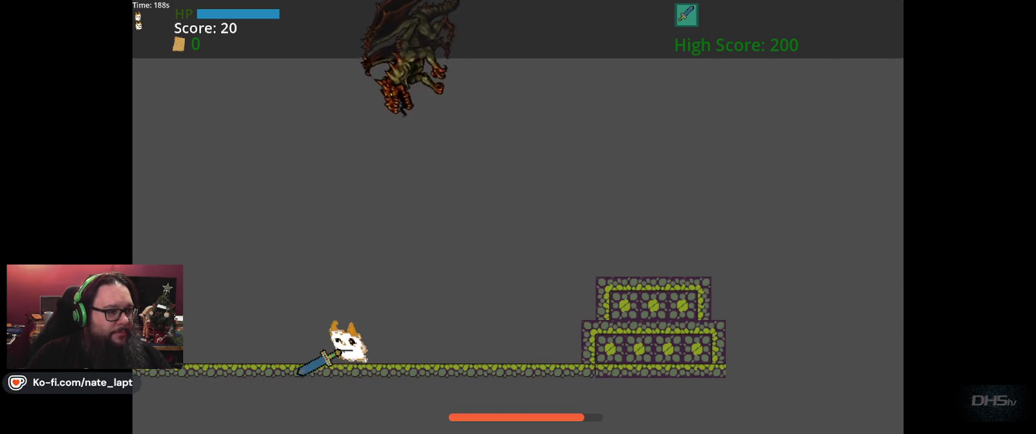
key(Left)
key(Right)
key(Up)
key(Up)
key(Right)
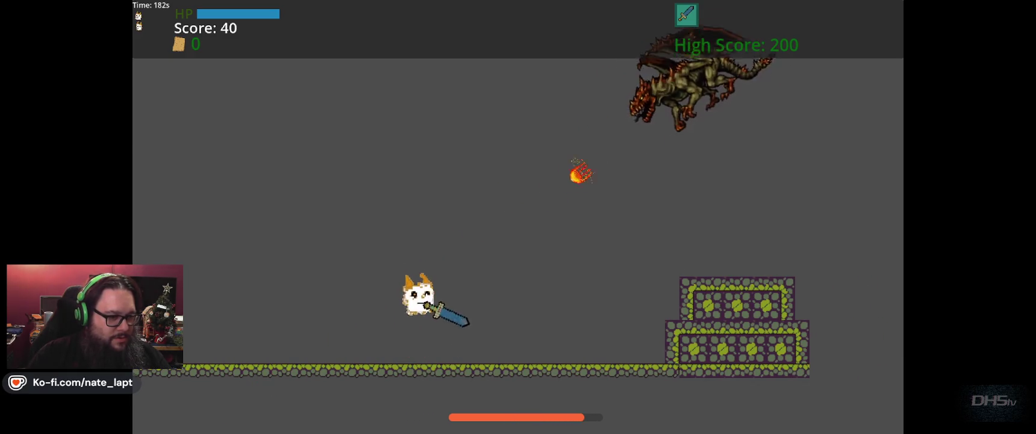
key(Right)
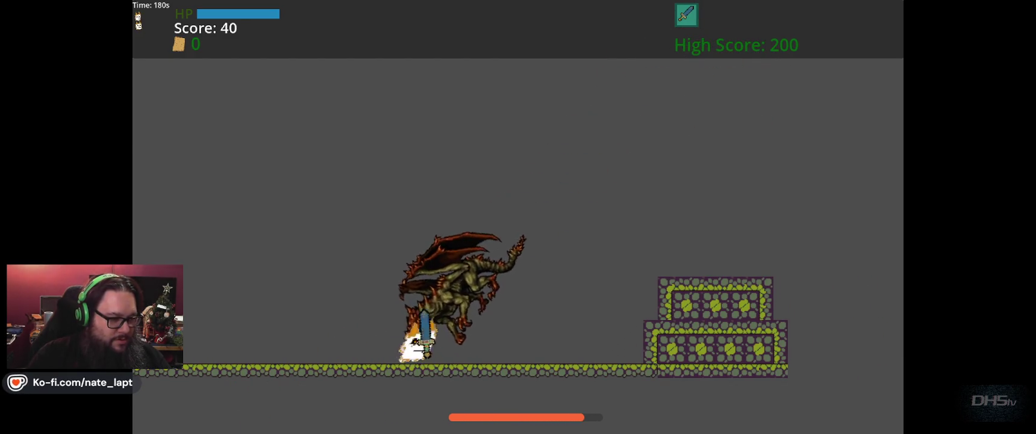
key(Up)
key(Left)
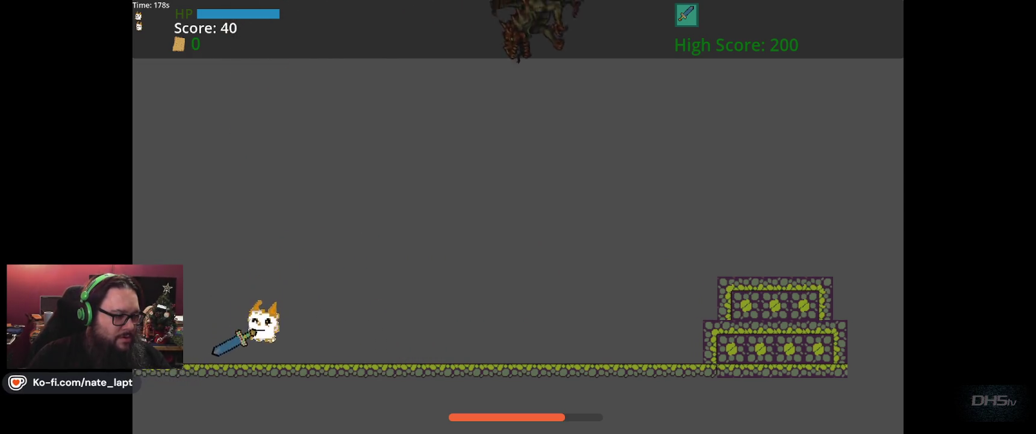
key(Right)
key(Up)
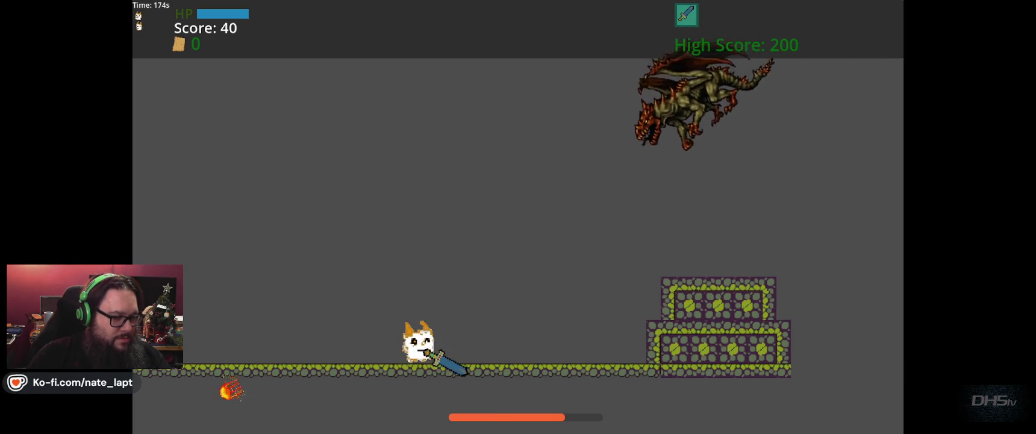
Keep dodging fireballs left and right while jumping in to hit the dragon.
key(Left)
key(space)
key(Right)
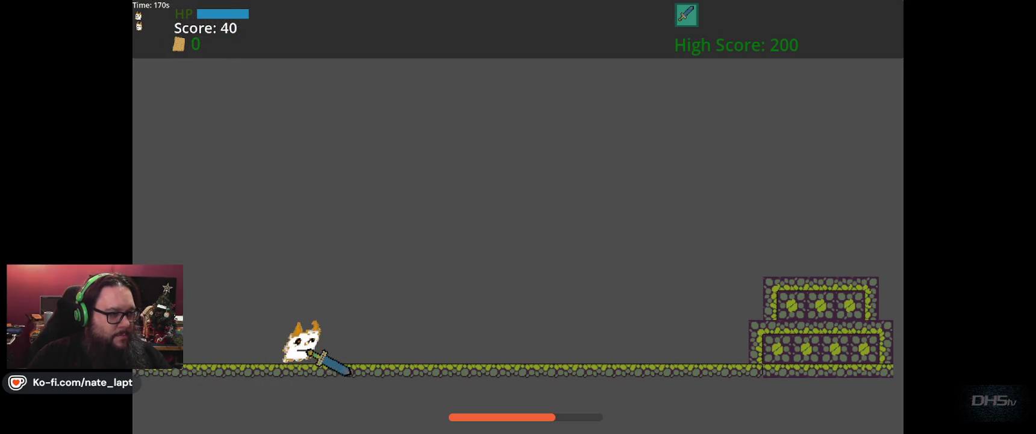
key(Left)
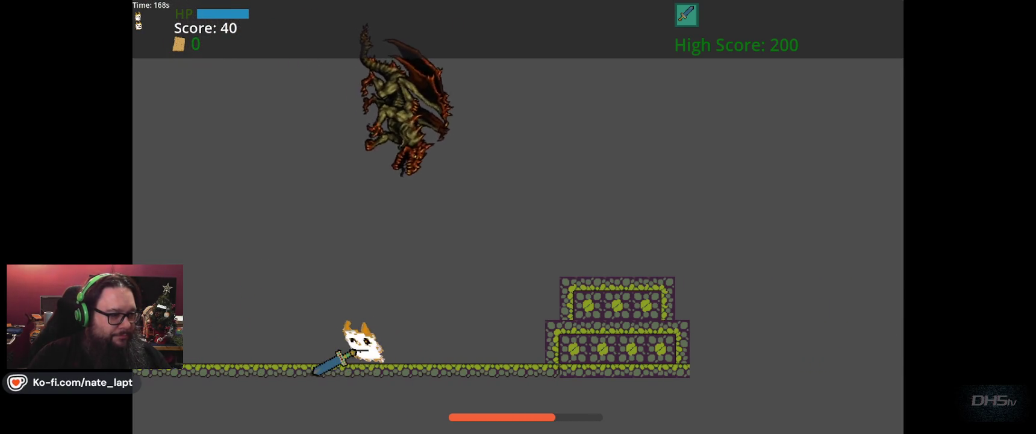
key(Right)
key(space)
key(space)
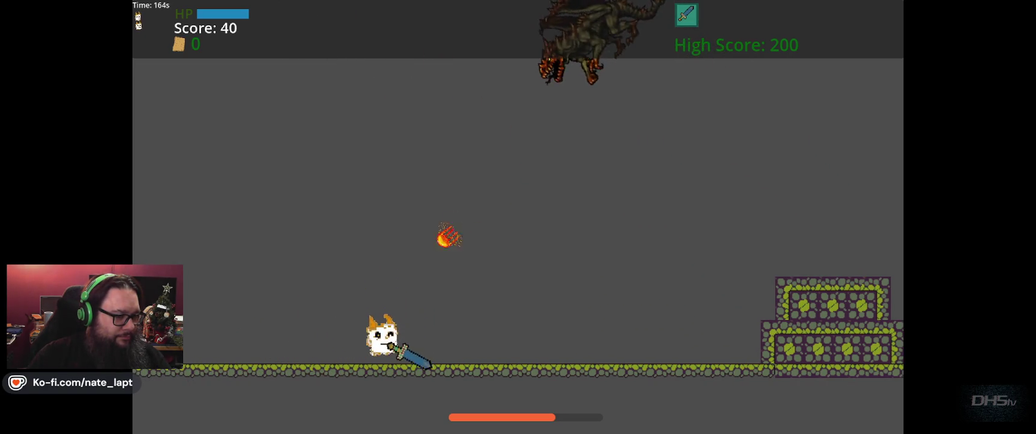
key(Right)
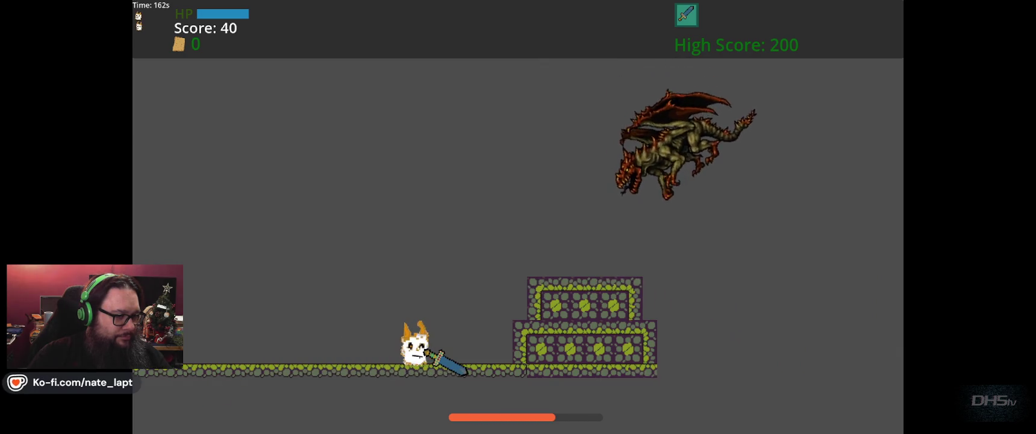
key(Left)
key(space)
key(space)
key(Right)
key(Left)
key(Right)
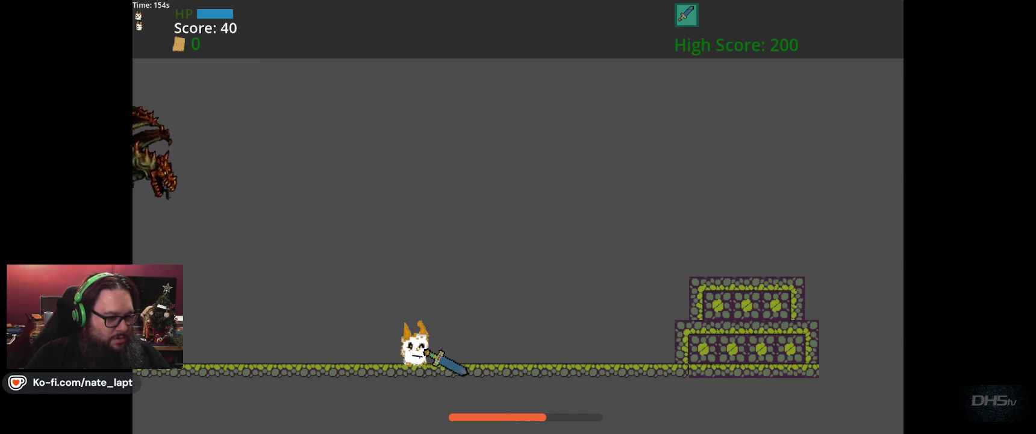
key(Left)
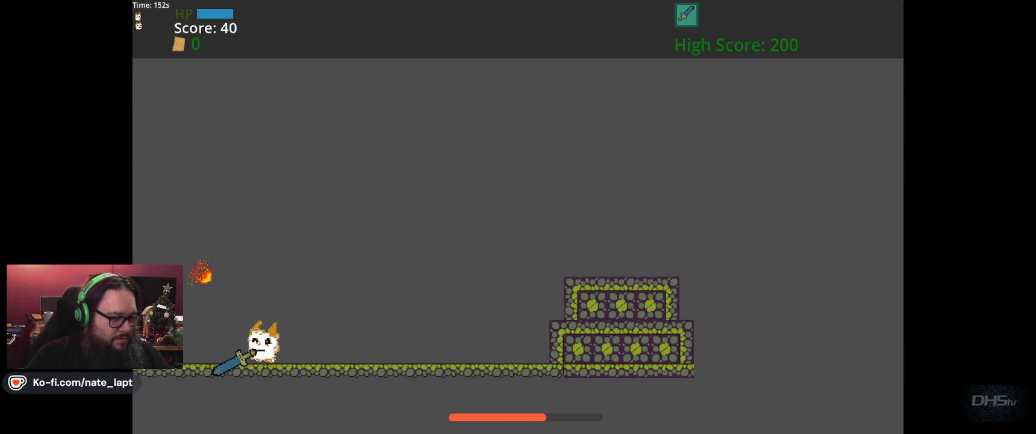
key(Right)
key(Left)
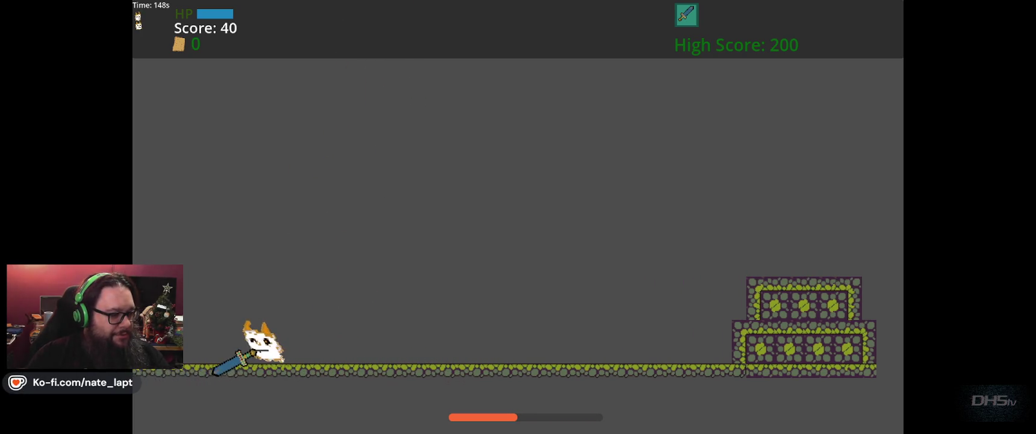
Dodge the swooping dragon around the stone platform at score 40, then stop the playtest.
key(Right)
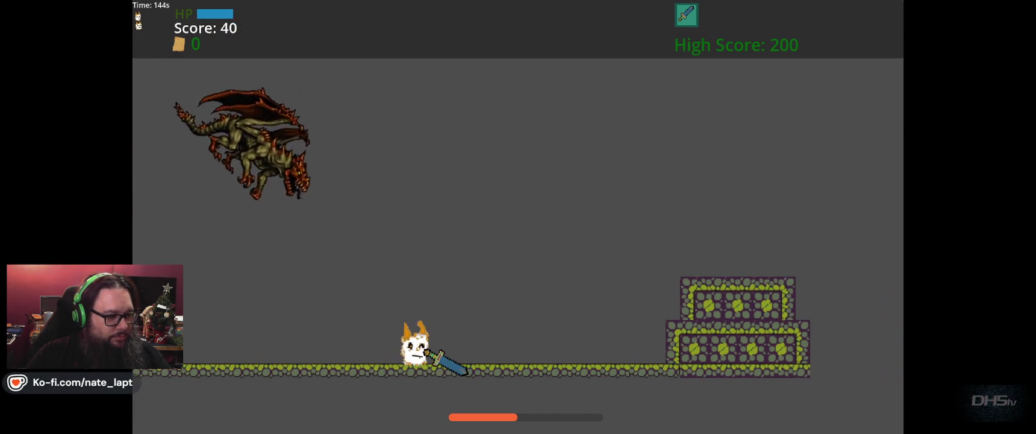
key(Left)
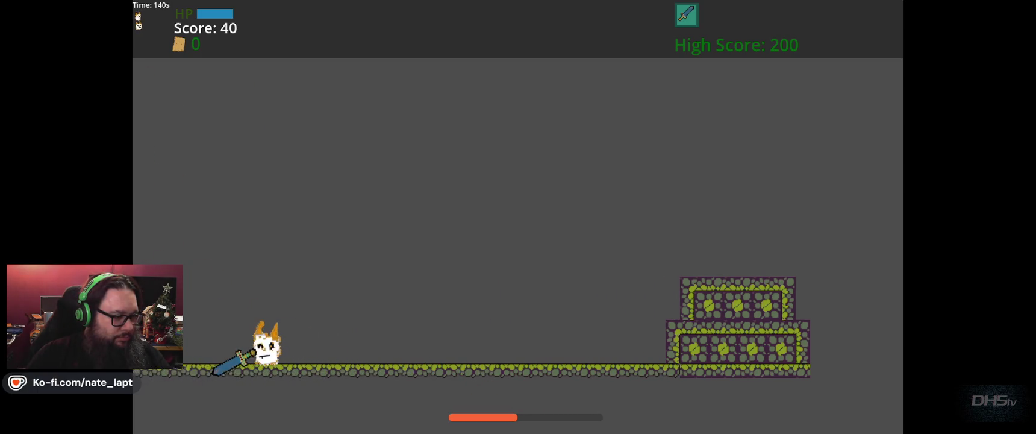
key(Right)
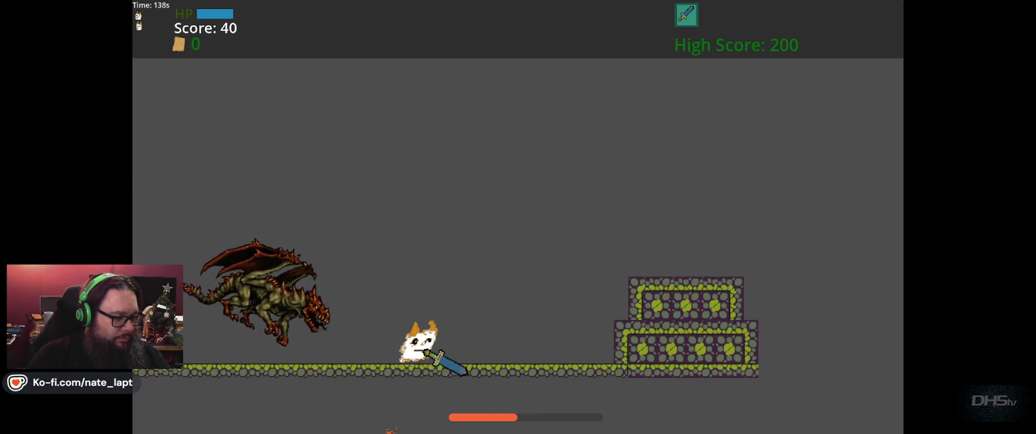
key(Left)
key(Left)
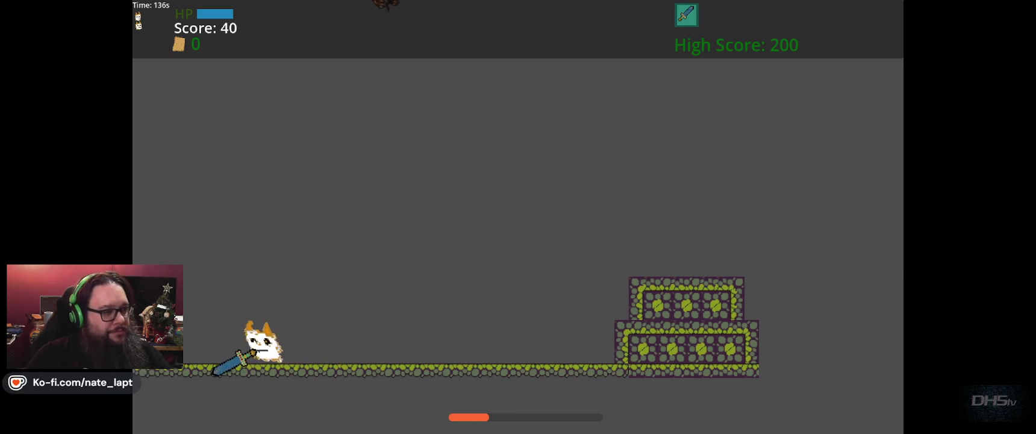
key(Right)
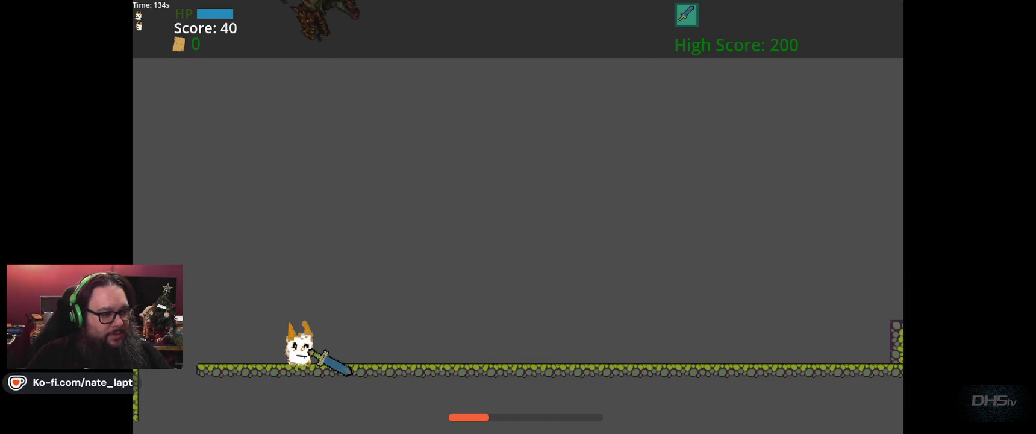
key(Left)
key(Right)
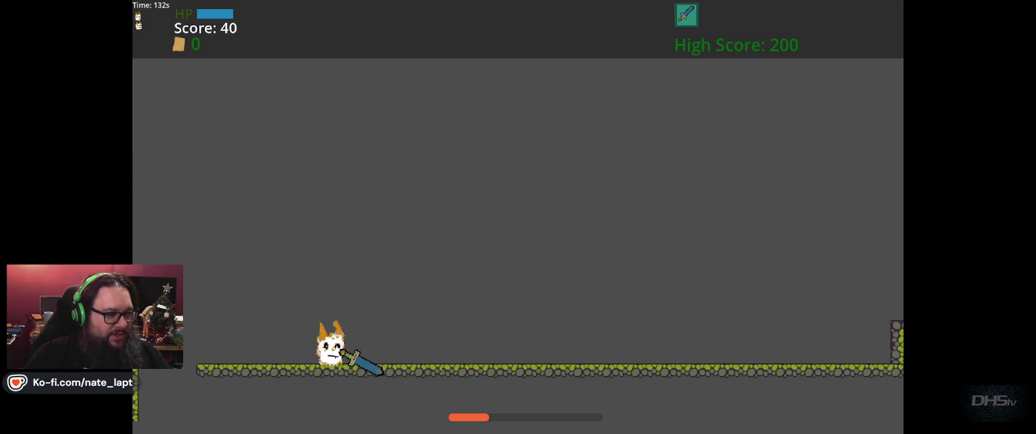
key(Right)
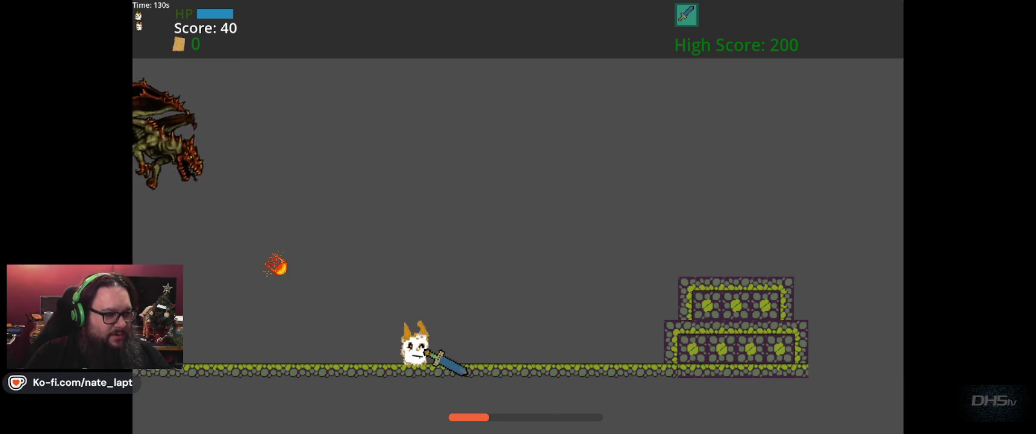
key(Left)
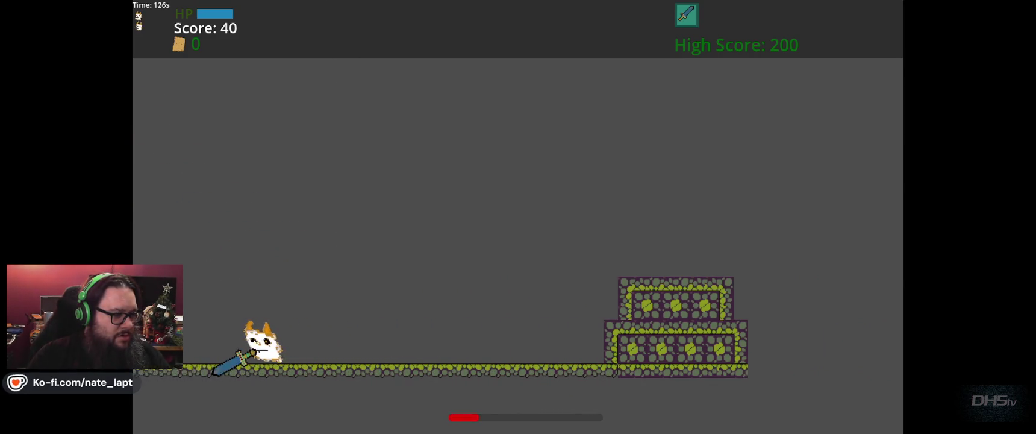
key(Right)
key(Left)
key(Right)
key(Right)
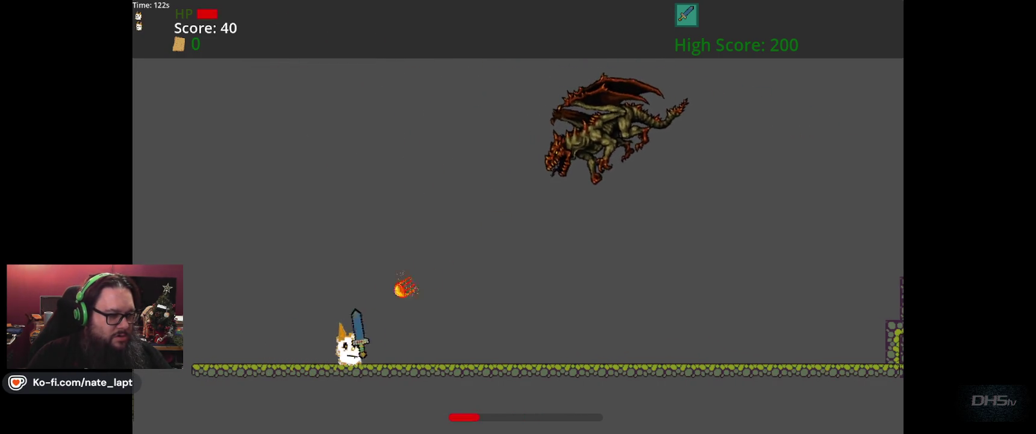
key(Right)
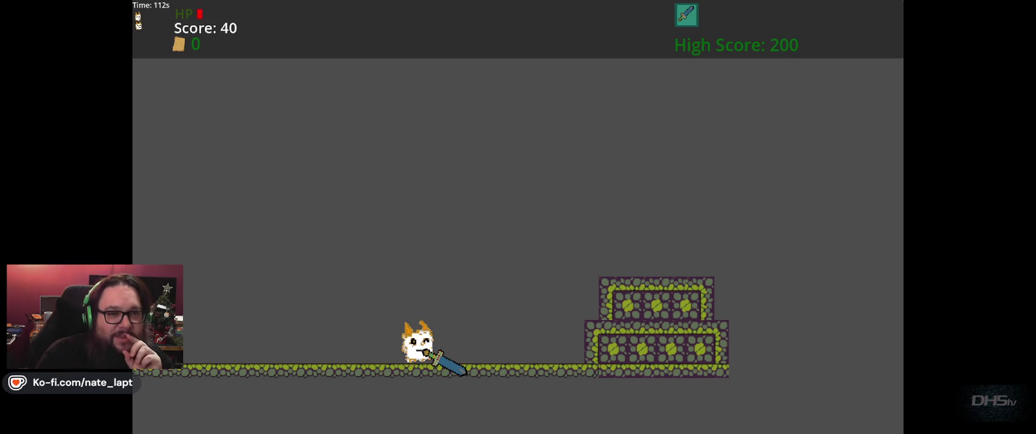
key(F8)
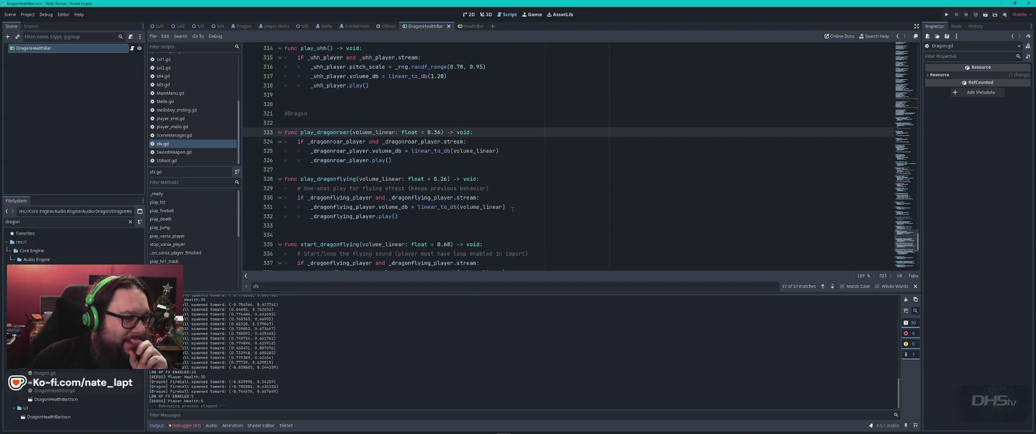
Open the Mello.gd script by filtering the project files for 'mello'.
key(alt+Tab)
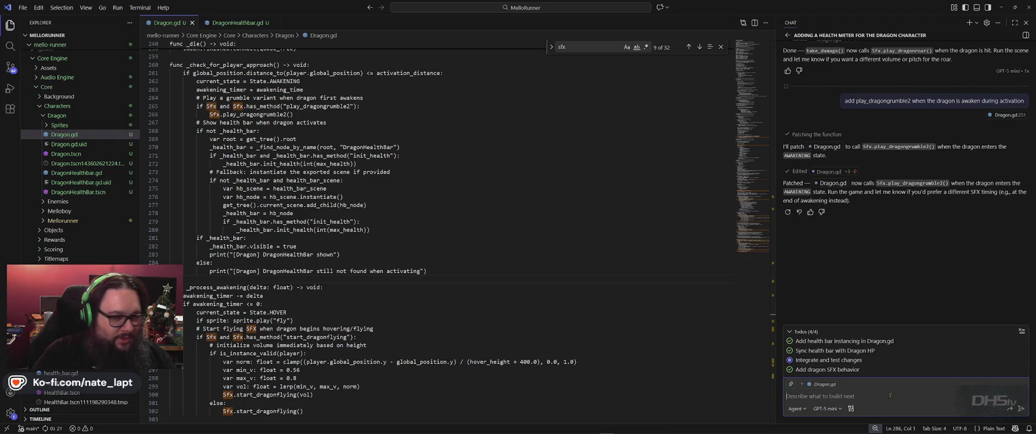
key(alt+Tab)
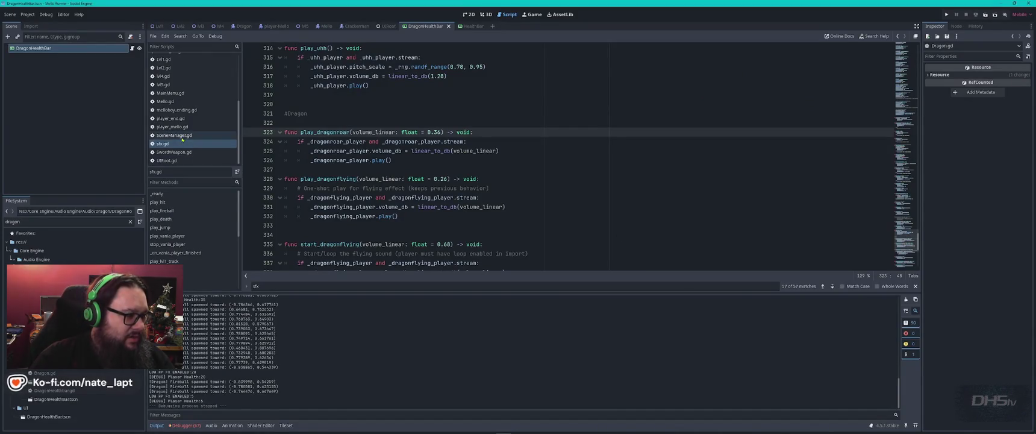
click(21, 221)
text(mello)
scroll(72, 325, down, 10)
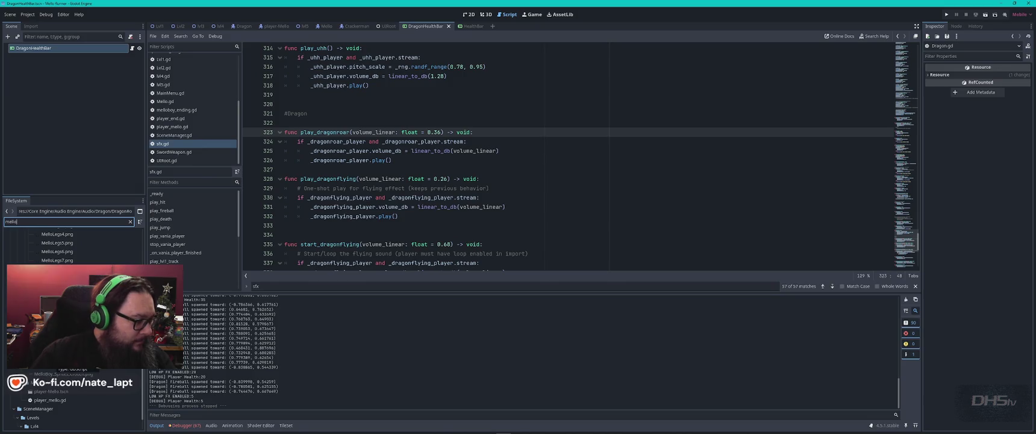
double_click(55, 313)
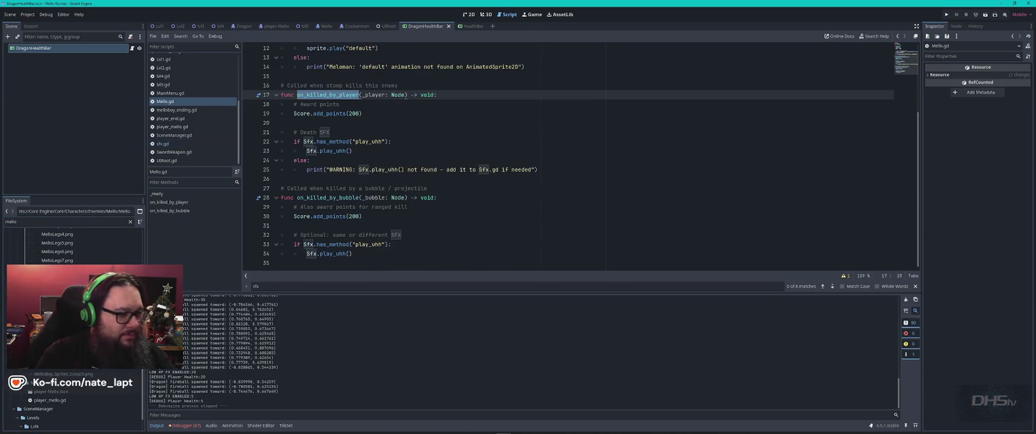
Search Mello.gd for 'score' and select the Score.add_points(200) line.
key(ctrl+f)
text(score)
key(Escape)
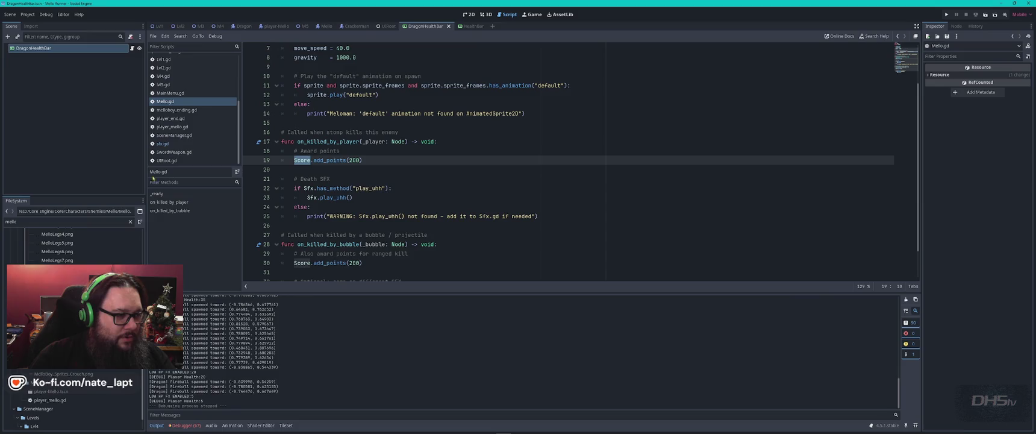
drag(364, 149, 376, 158)
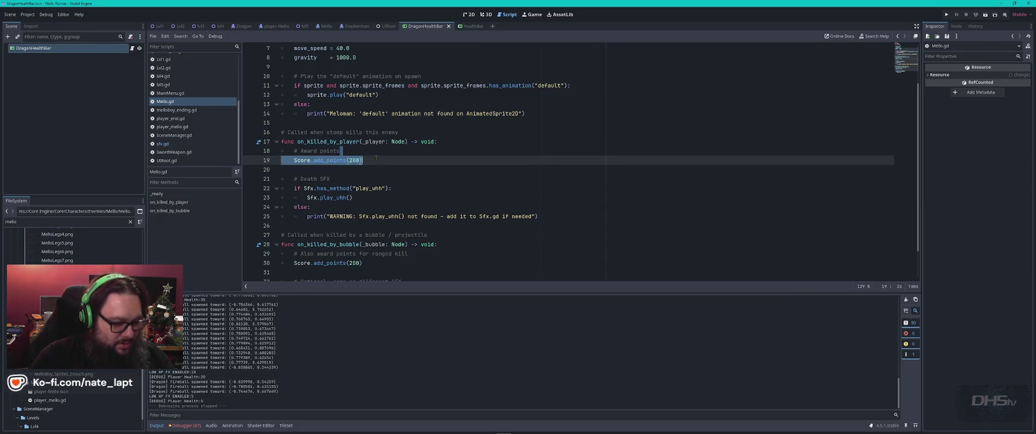
Open the Dragon.gd script from the script list.
key(alt+Left)
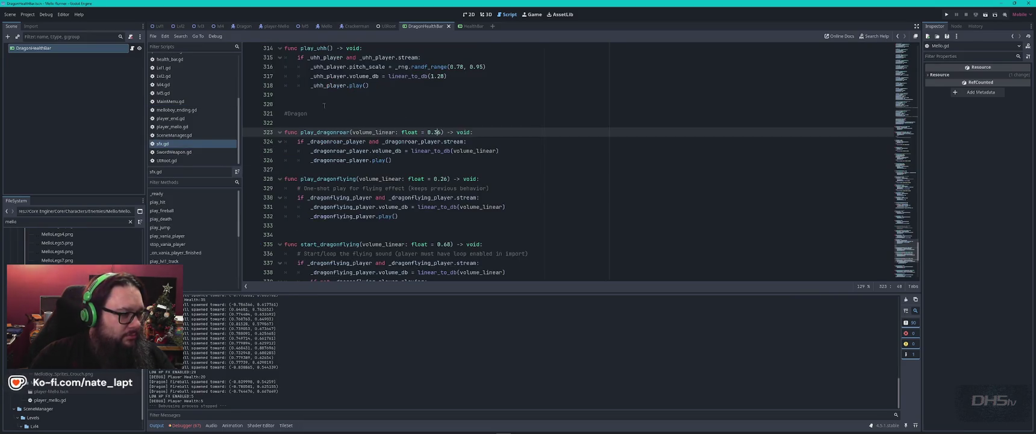
scroll(207, 110, up, 3)
click(174, 83)
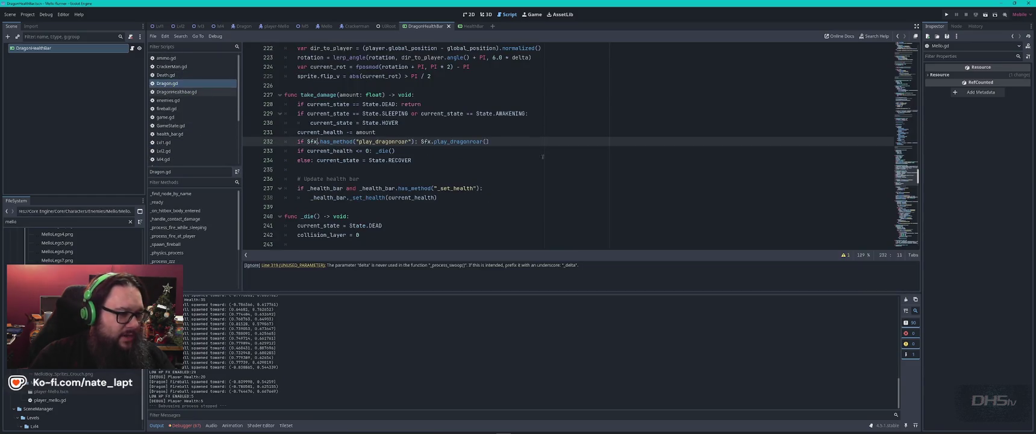
click(658, 170)
key(ctrl+f)
text(kill)
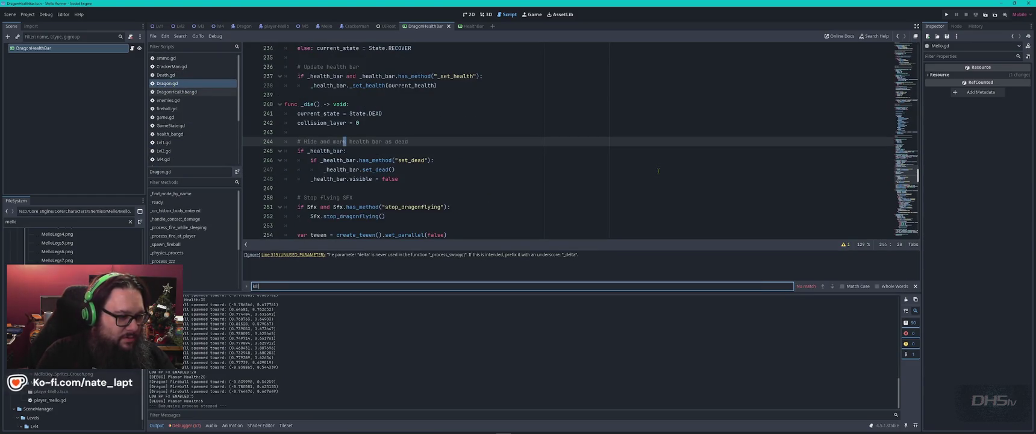
text(death)
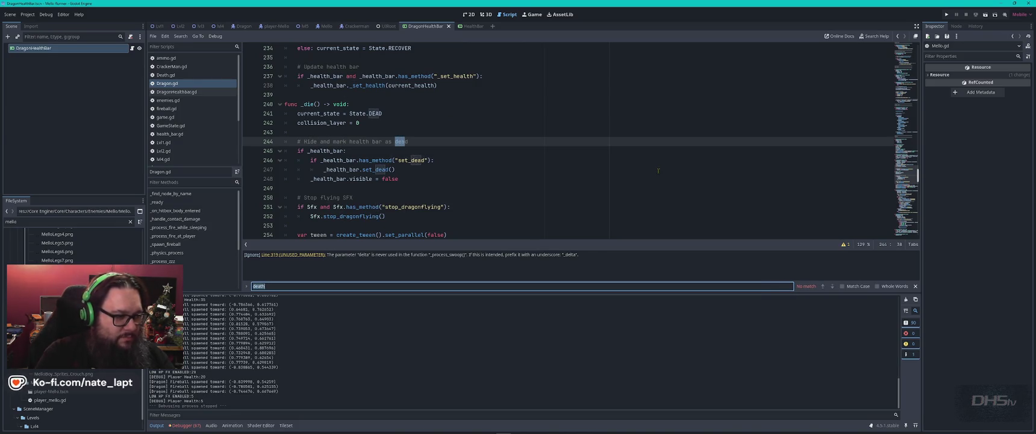
text(ad)
key(Return)
key(Return)
key(Return)
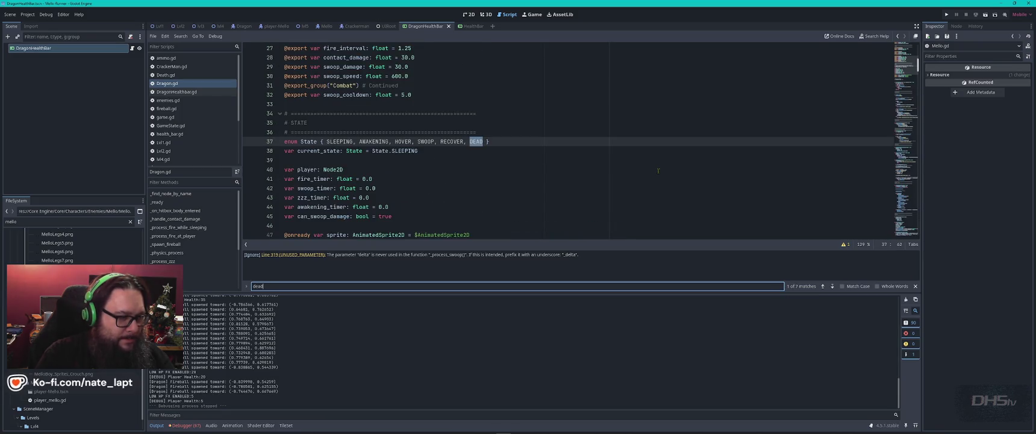
key(Return)
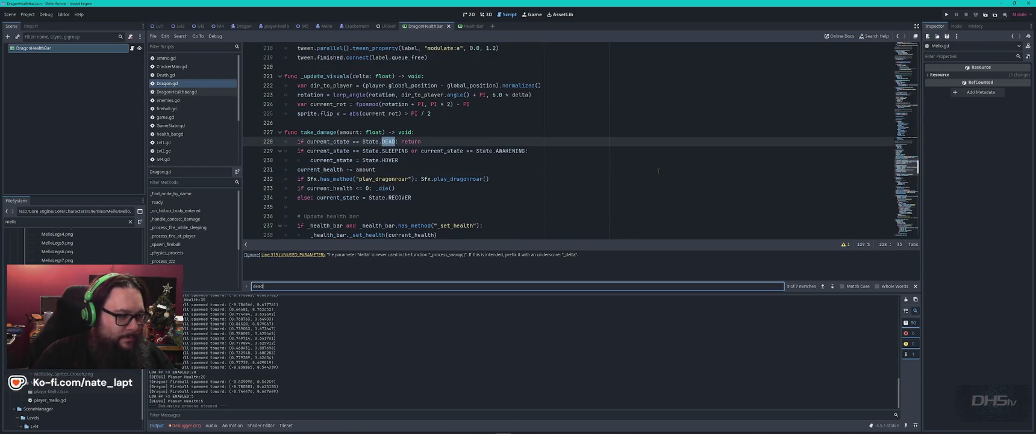
key(Escape)
scroll(551, 129, down, 5)
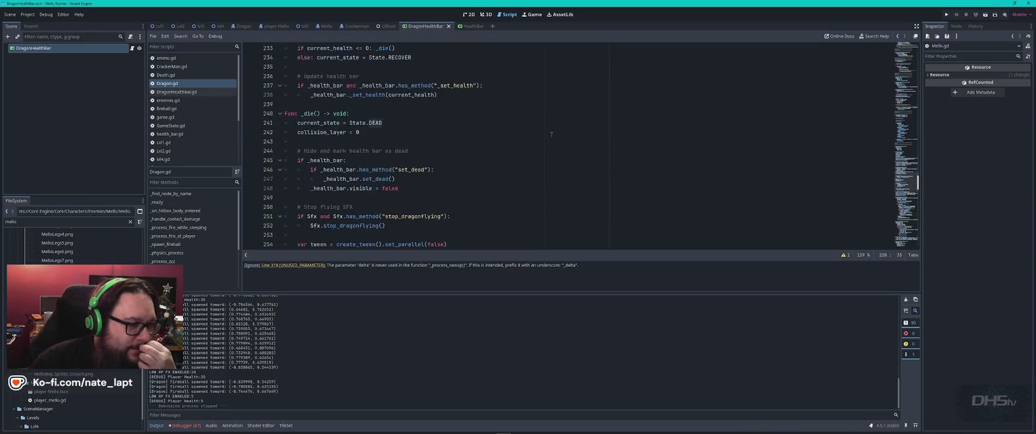
click(370, 131)
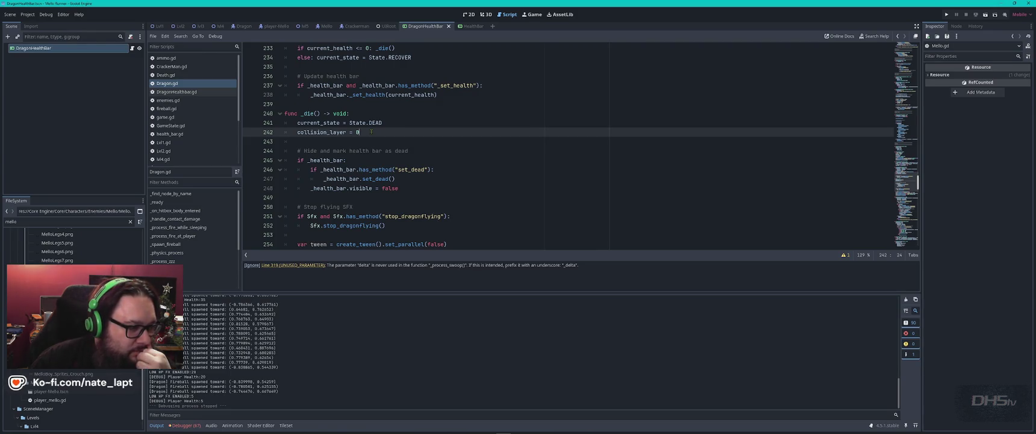
scroll(371, 131, down, 8)
scroll(371, 131, down, 7)
scroll(370, 131, up, 15)
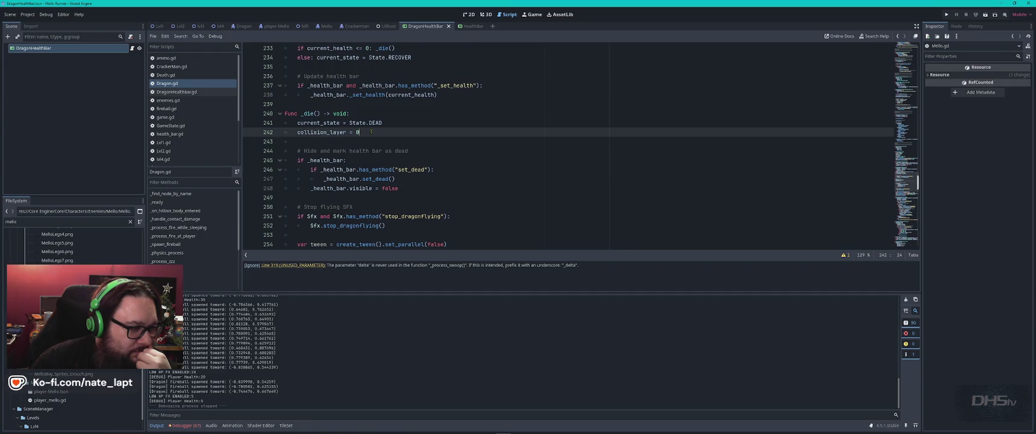
scroll(370, 131, up, 9)
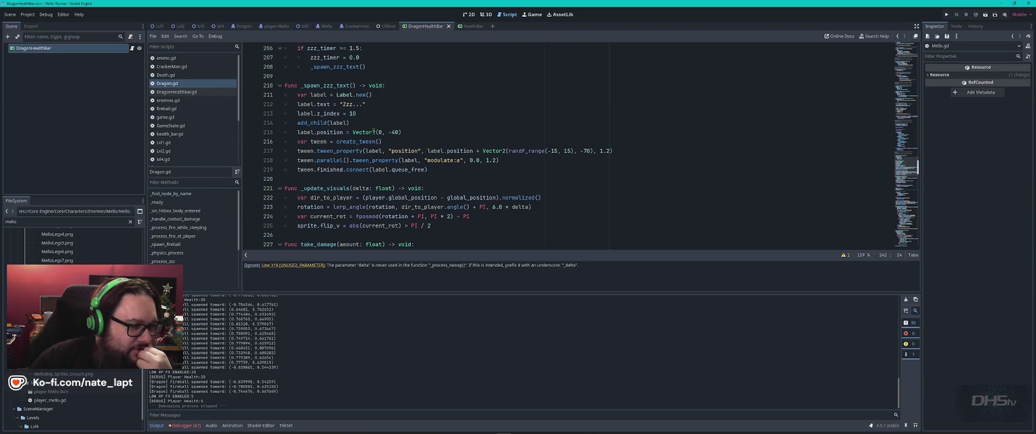
scroll(373, 132, down, 1)
scroll(373, 131, down, 6)
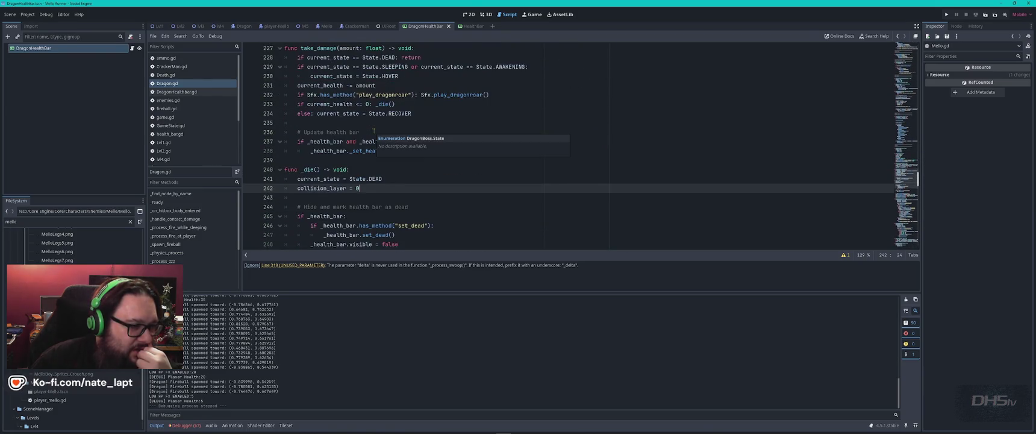
scroll(374, 131, down, 3)
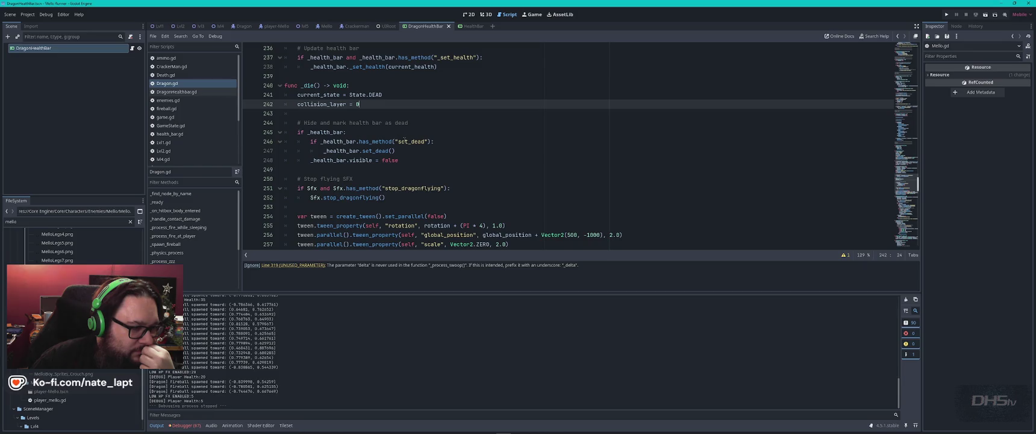
scroll(404, 139, down, 2)
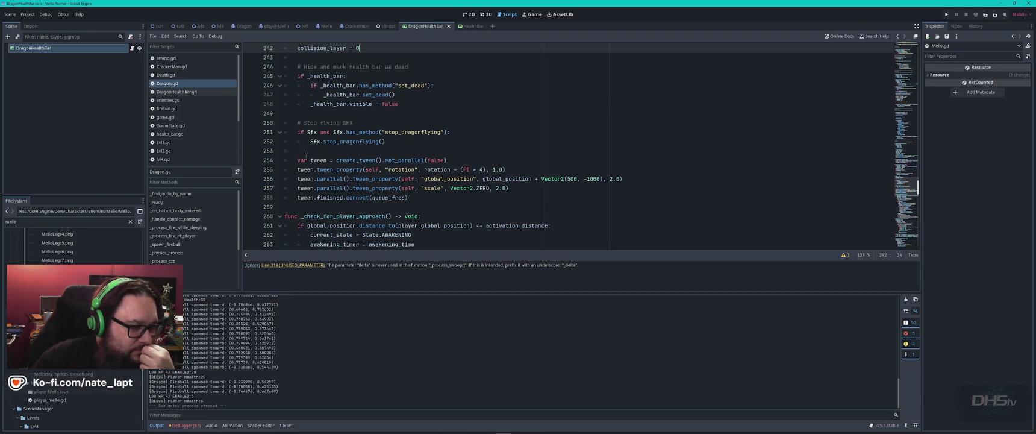
scroll(308, 158, up, 2)
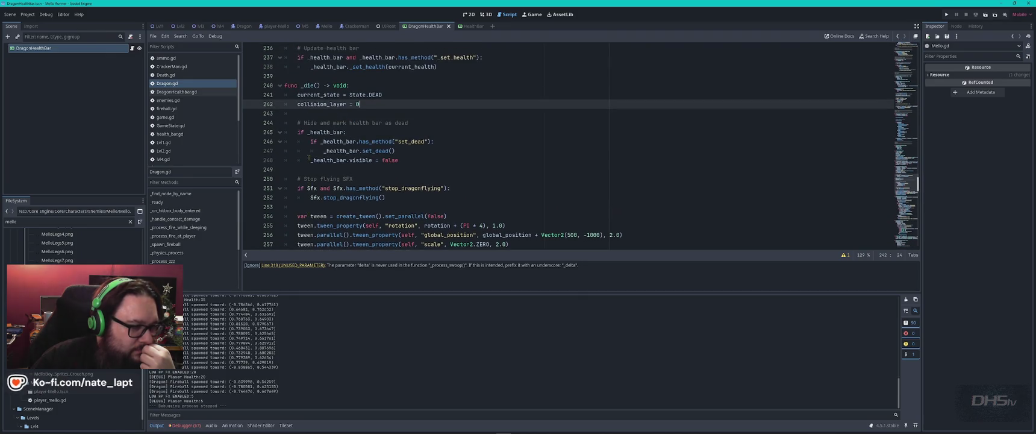
click(302, 114)
Insert Score.add_points(200) into _die() and tidy the surrounding blank lines.
key(Return)
text(Score.add_points(200))
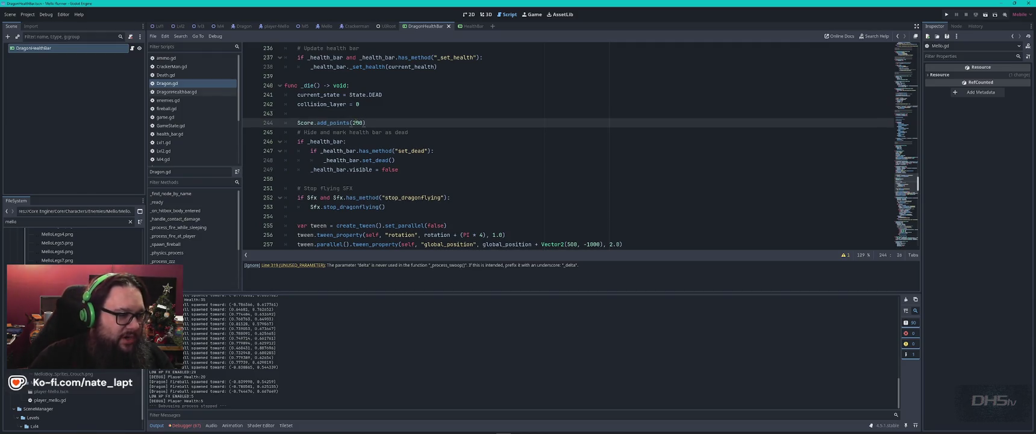
click(356, 113)
key(ctrl+shift+k)
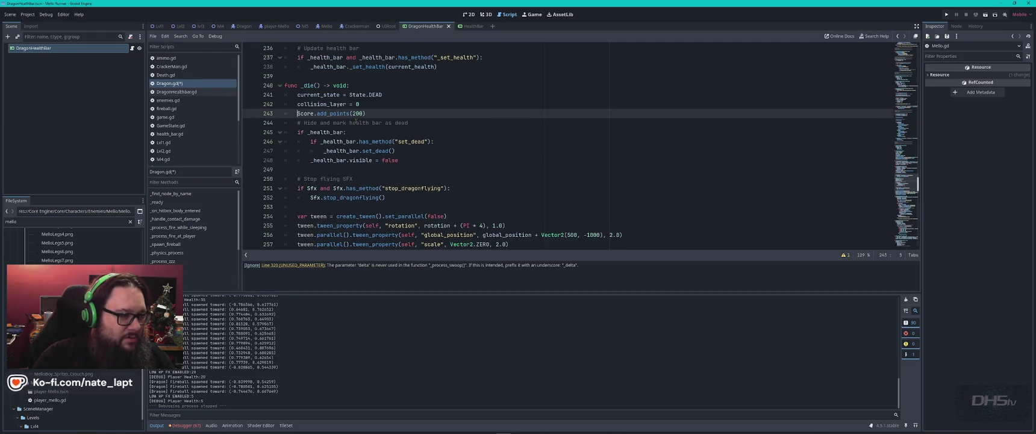
key(End)
key(Return)
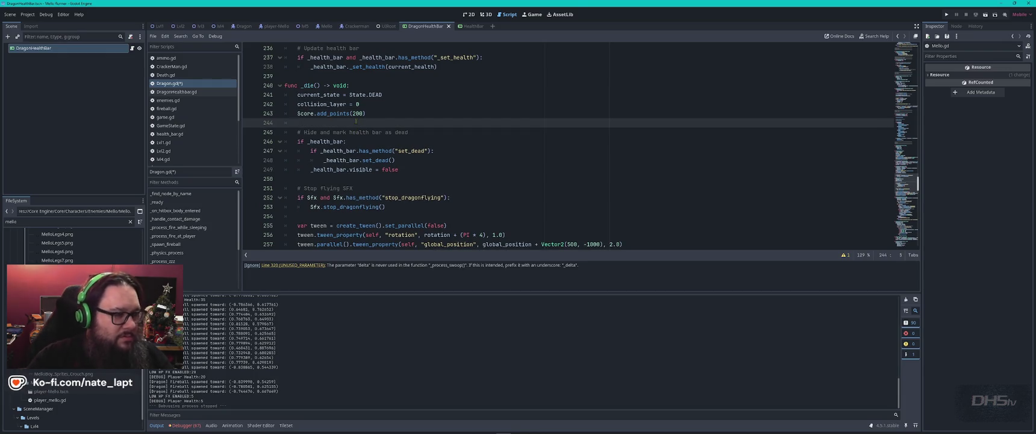
Change the award to 2000 points and select the dragon's max health value 800.
click(356, 113)
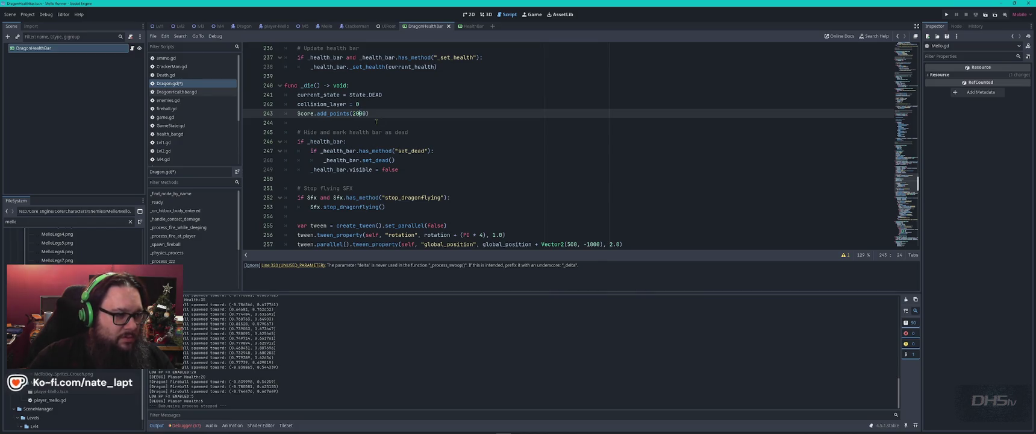
text(0)
click(379, 114)
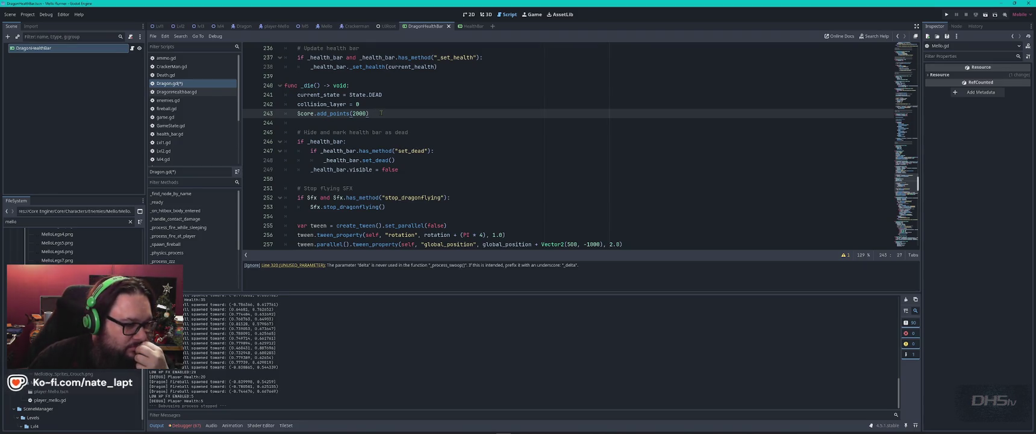
scroll(381, 112, up, 20)
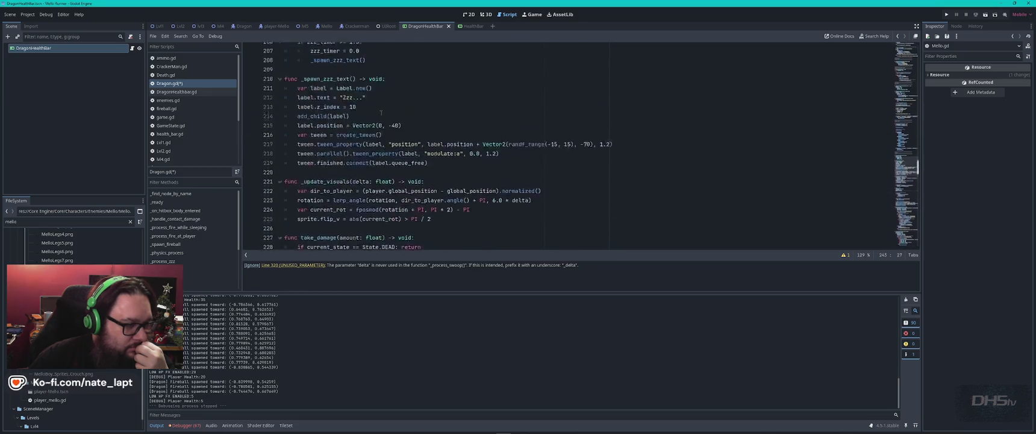
scroll(381, 112, up, 15)
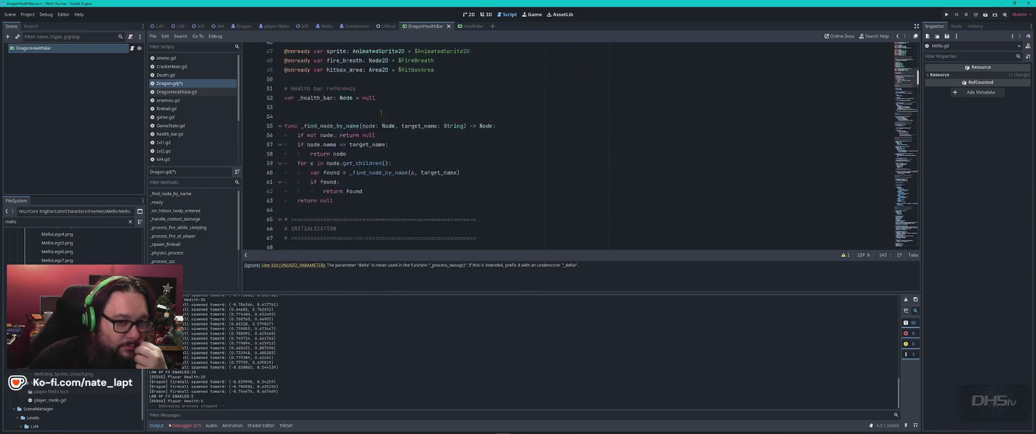
double_click(394, 141)
Save Dragon.gd and launch the game past the title screen.
key(ctrl+s)
key(F5)
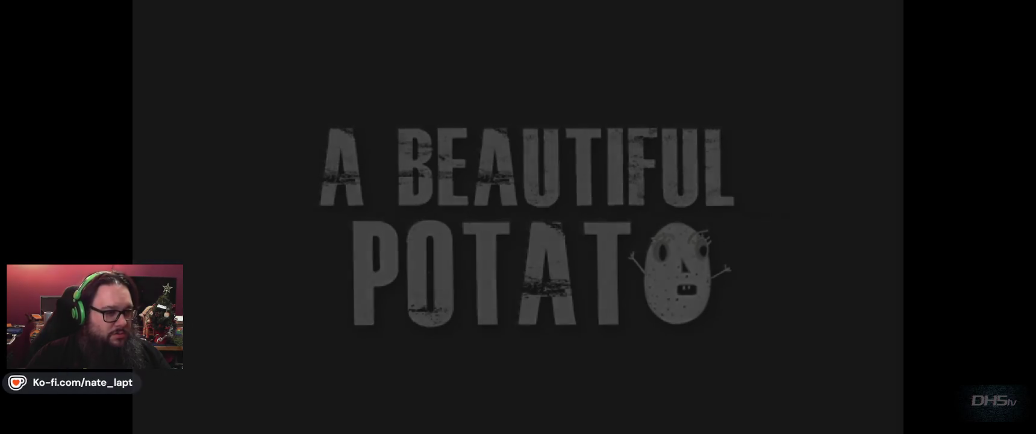
key(Return)
Jump across the platforms, grab the sword and defeat the dragon for a 2020 score, then stop the game.
key(space)
key(Right)
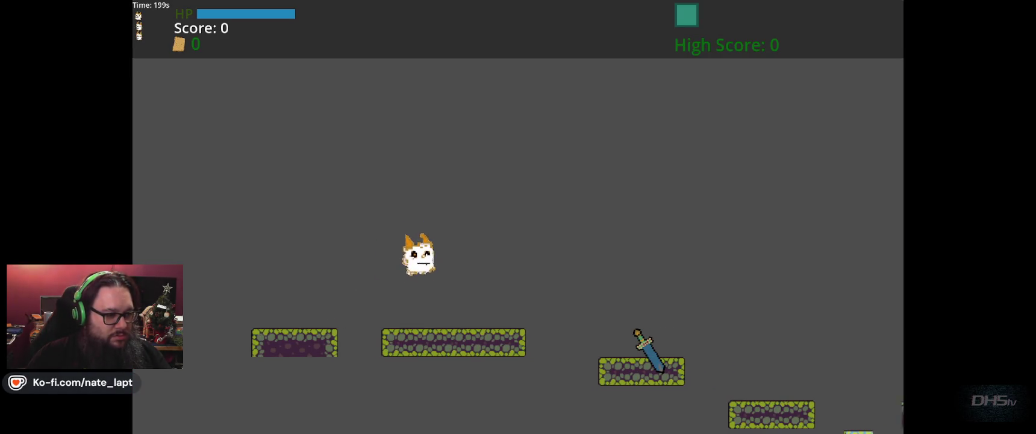
key(Right)
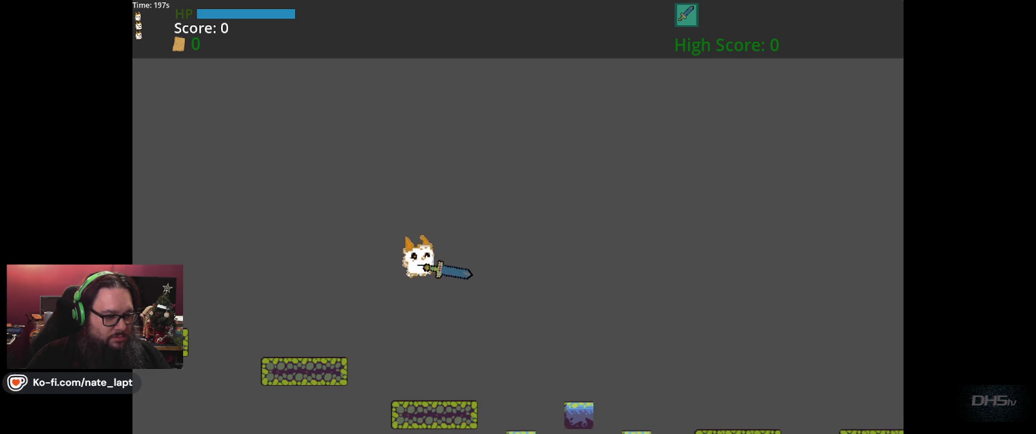
key(space)
key(Right)
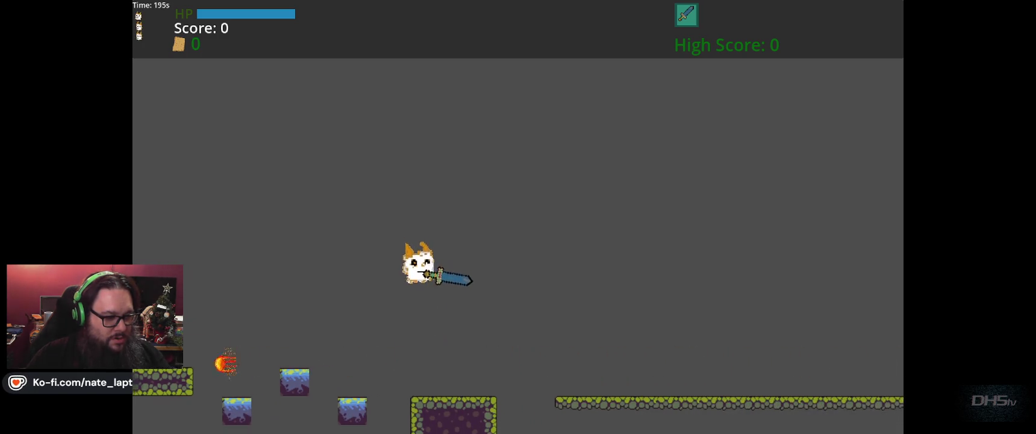
key(space)
key(Right)
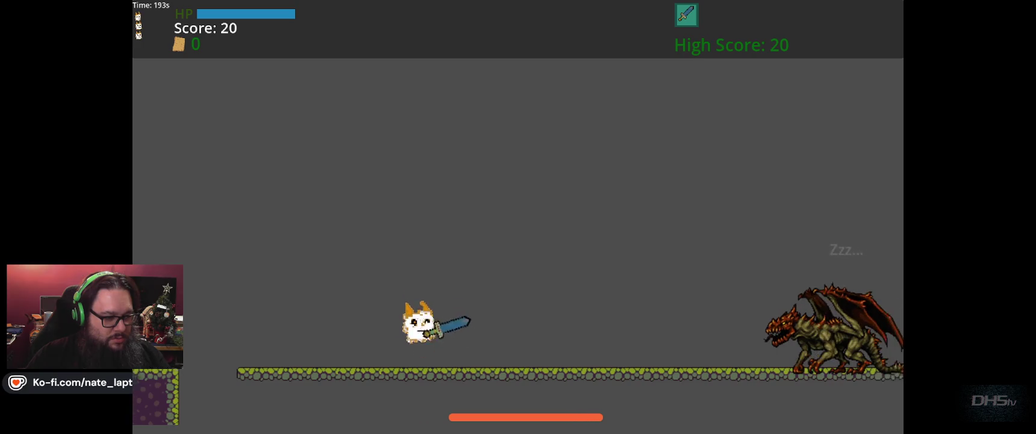
key(Right)
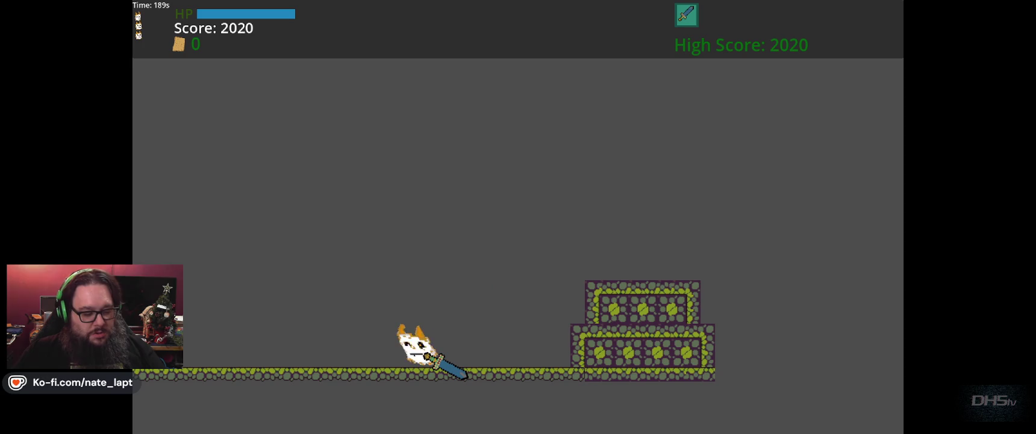
key(F8)
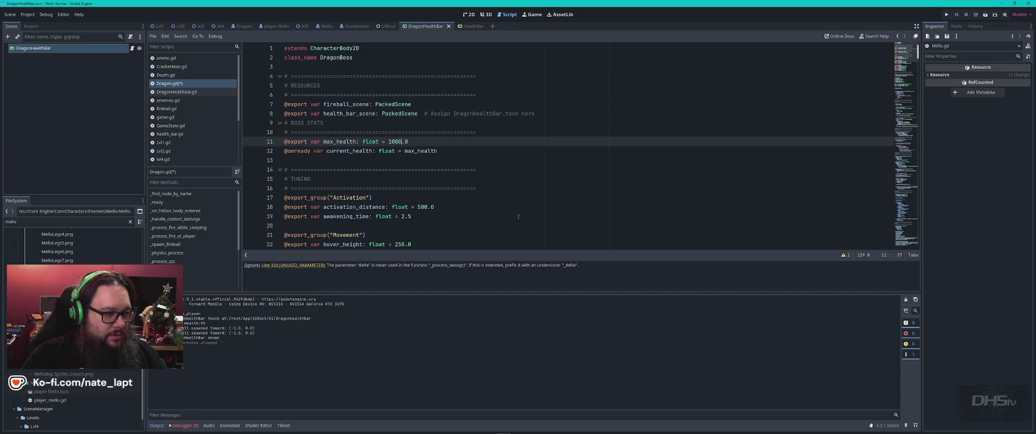
Save Dragon.gd, raise awakening_time from 2.5 to 2.75 and review the Combat swoop settings.
key(ctrl+s)
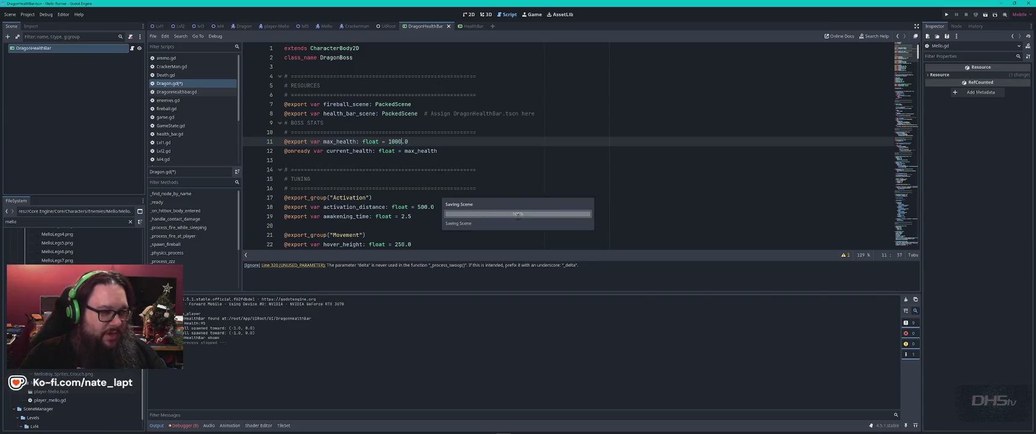
click(485, 207)
scroll(485, 207, down, 2)
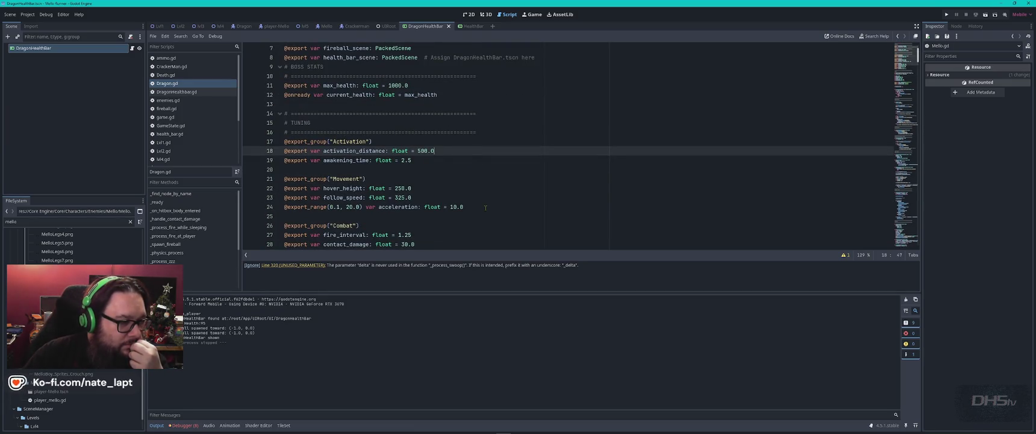
click(409, 160)
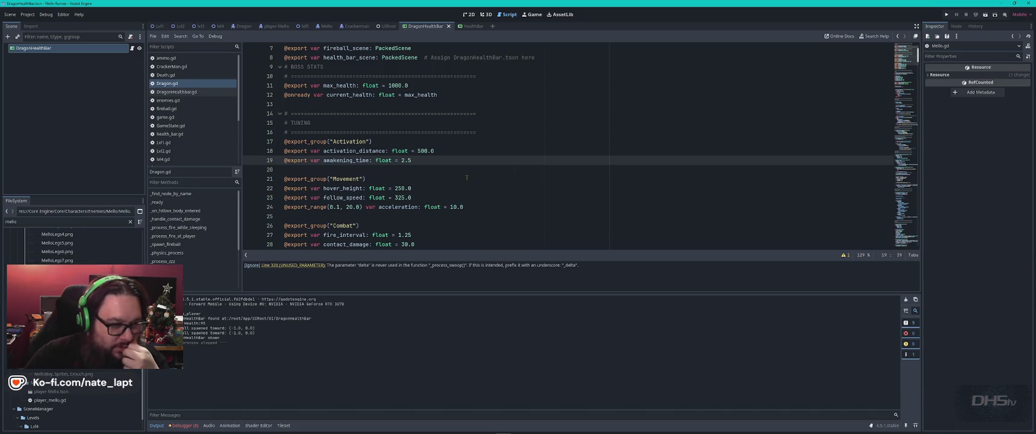
text(7)
click(433, 168)
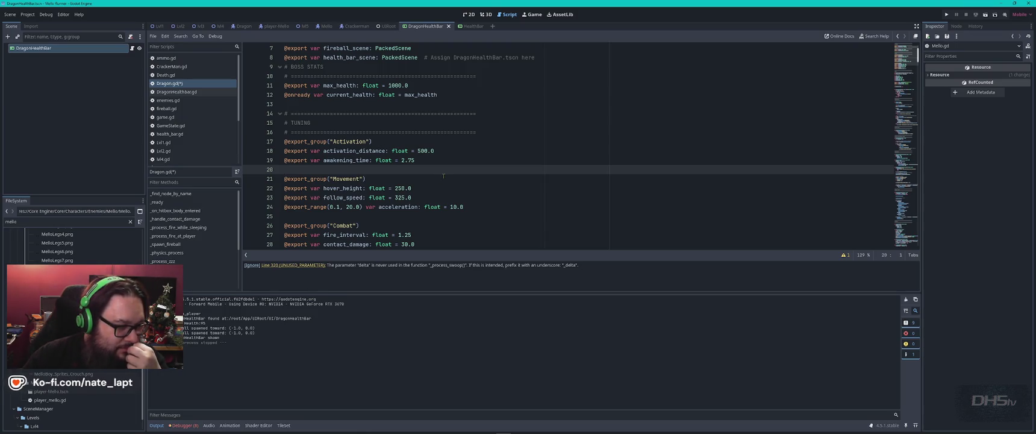
click(443, 176)
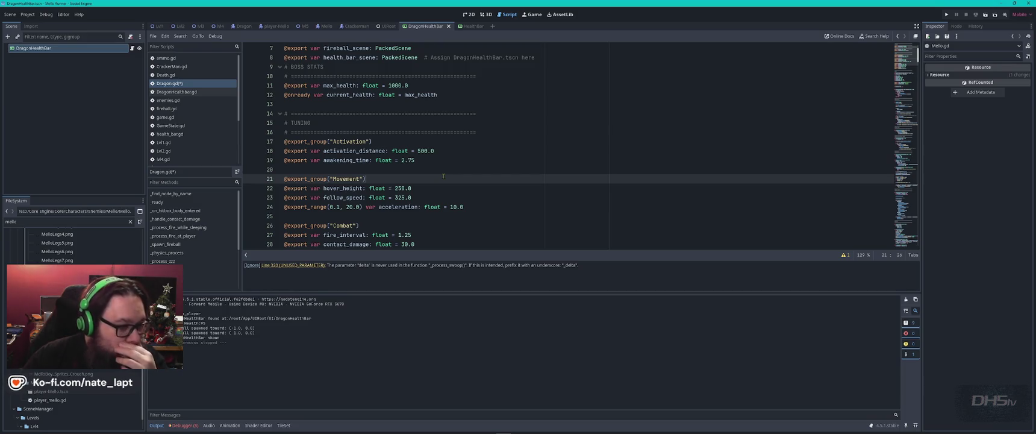
scroll(458, 191, down, 3)
click(449, 173)
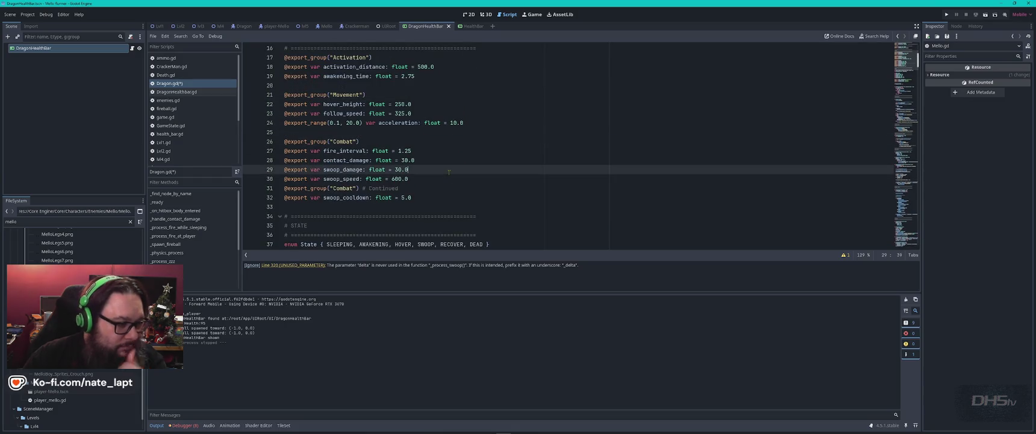
key(alt+Tab)
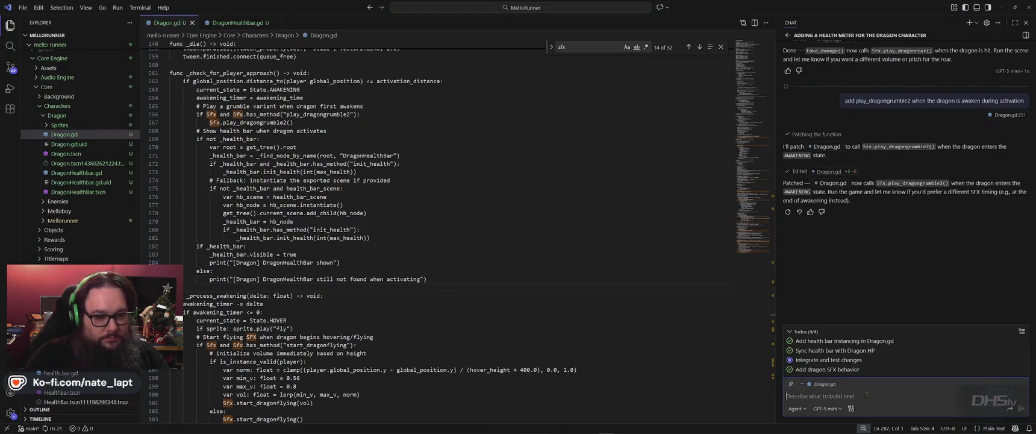
Tell Copilot everything works but the dragon's attack pattern is predictable, asking to vary it.
text(OK,)
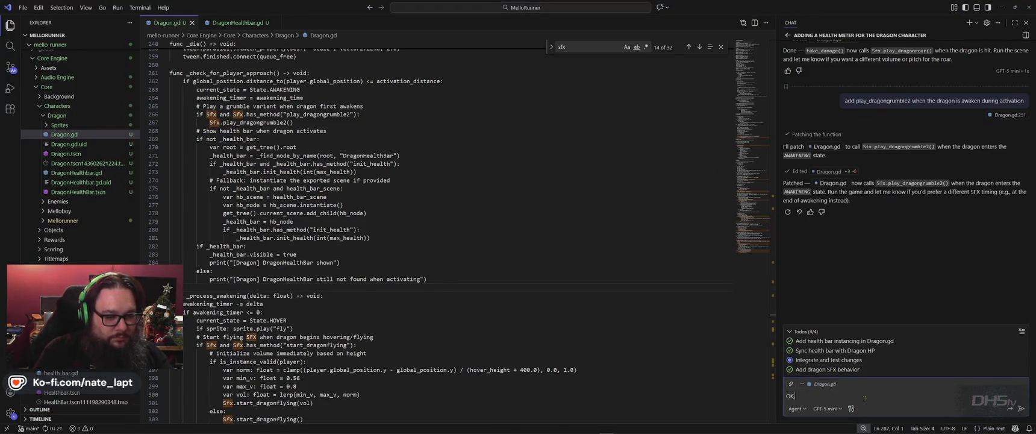
text( Everything is )
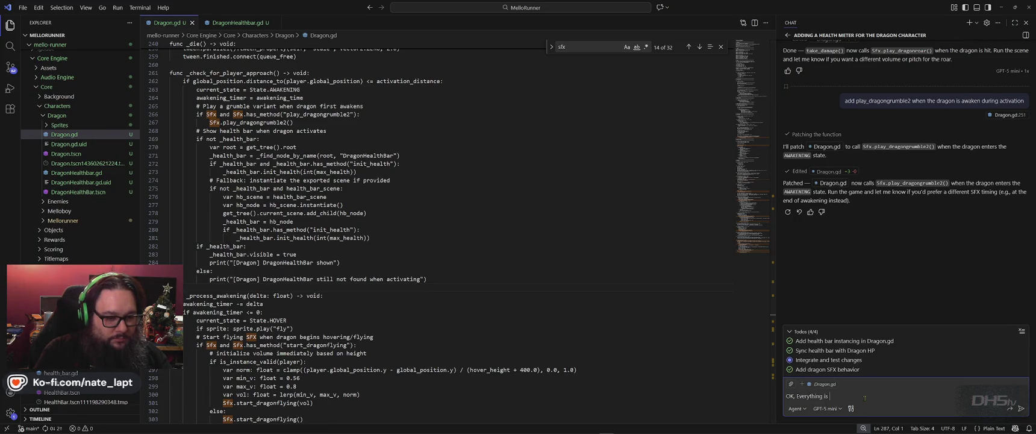
text(about go)
key(shift+Return)
key(shift+Return)
text(But it's attack)
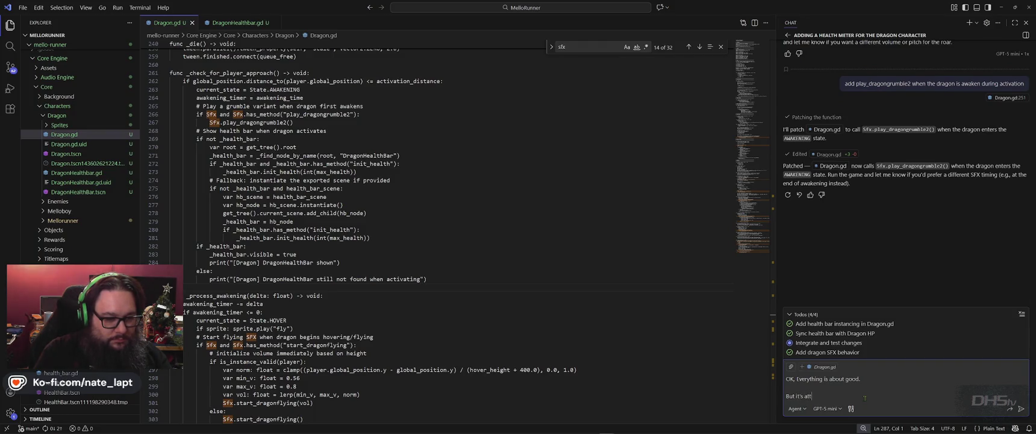
text( pattern is predictable!)
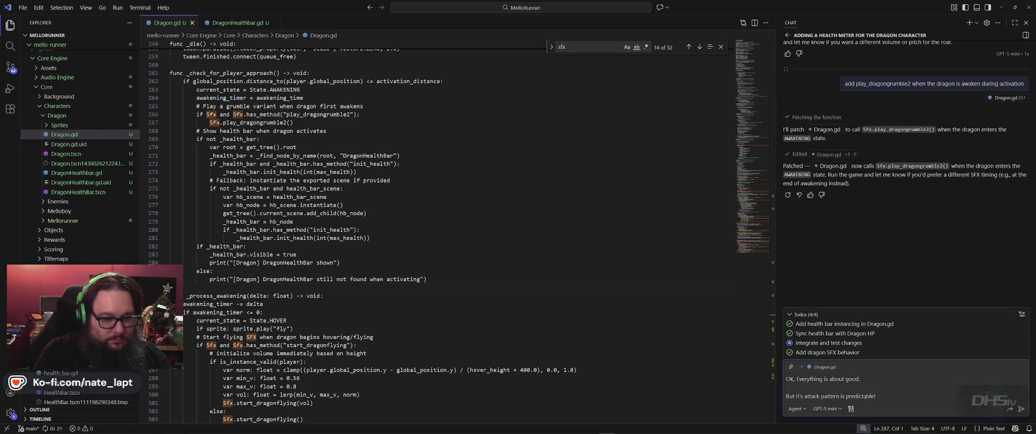
key(shift+Return)
text(Canwe make th)
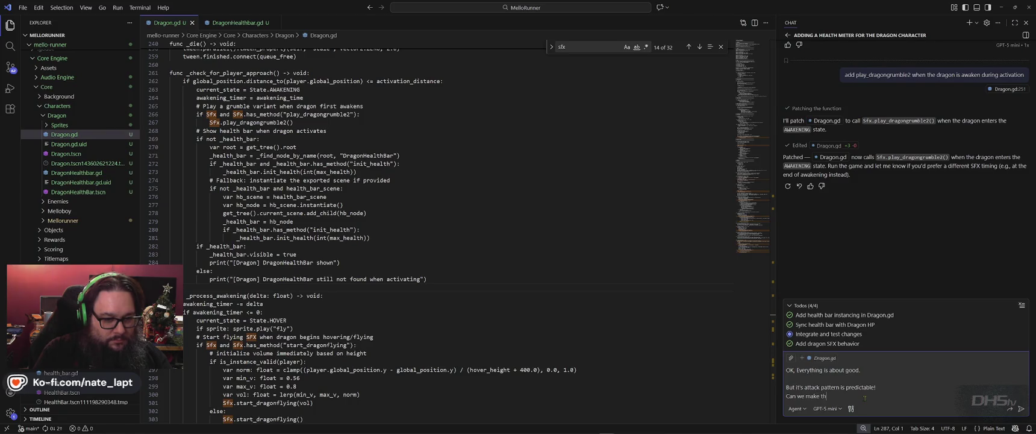
text(e attack patter varia)
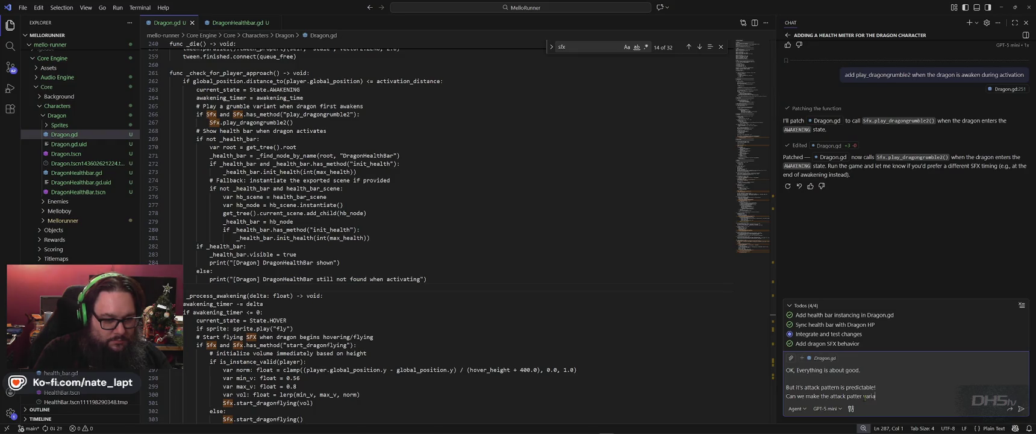
text(ble!)
key(shift+Return)
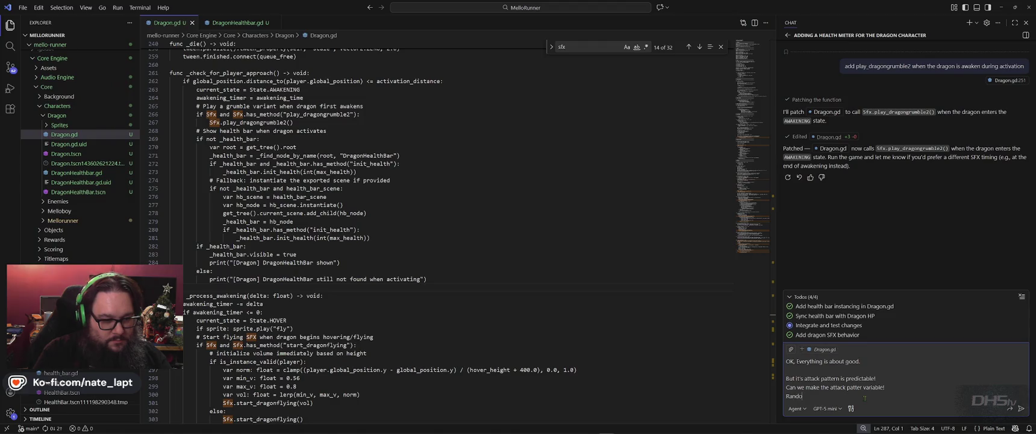
Describe varying fireball counts, random frequent swoops, and landing to fire a variable amount.
text(m number of fi)
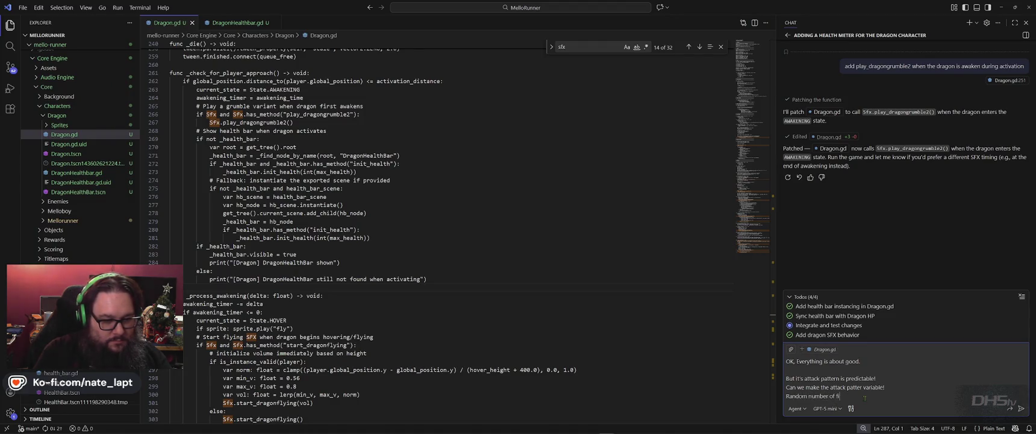
text(reballs, swoops)
text( down more often)
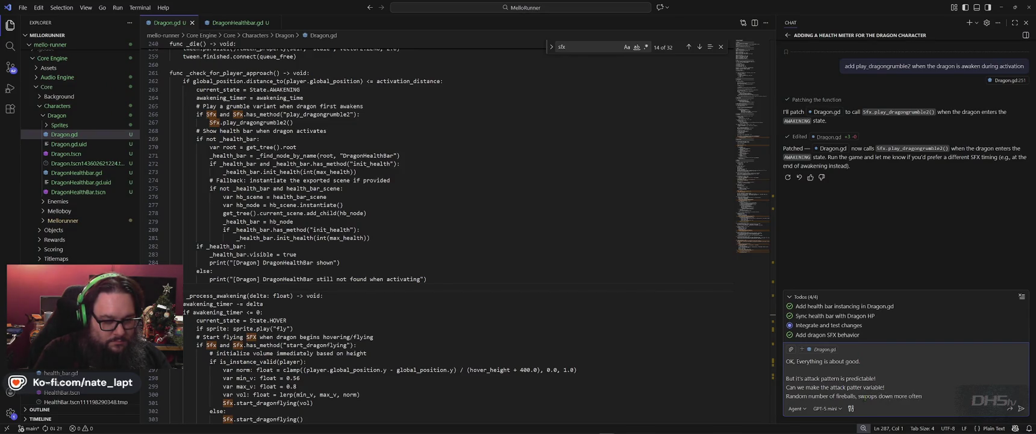
text( at random times.)
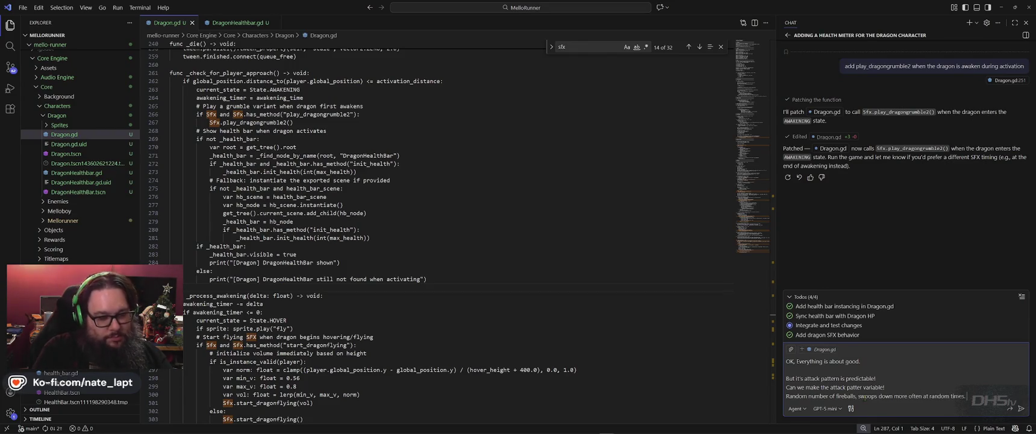
key(shift+Return)
key(shift+Return)
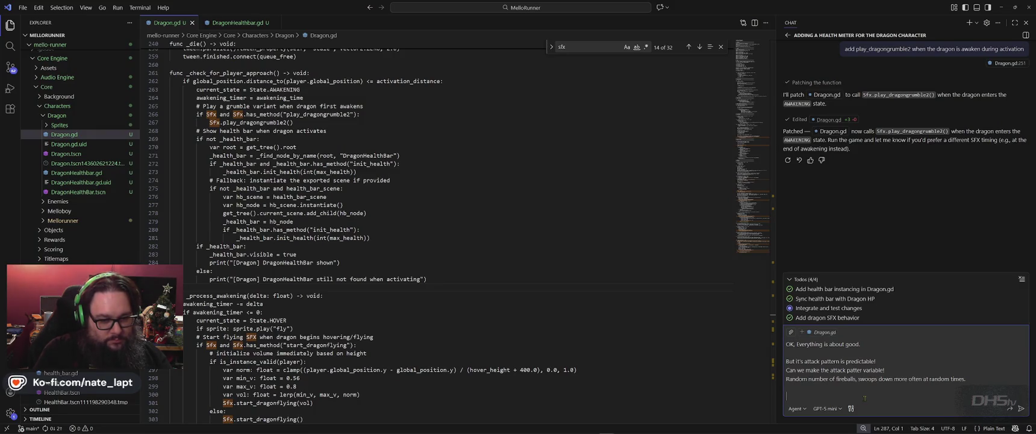
text(Lands on the grou)
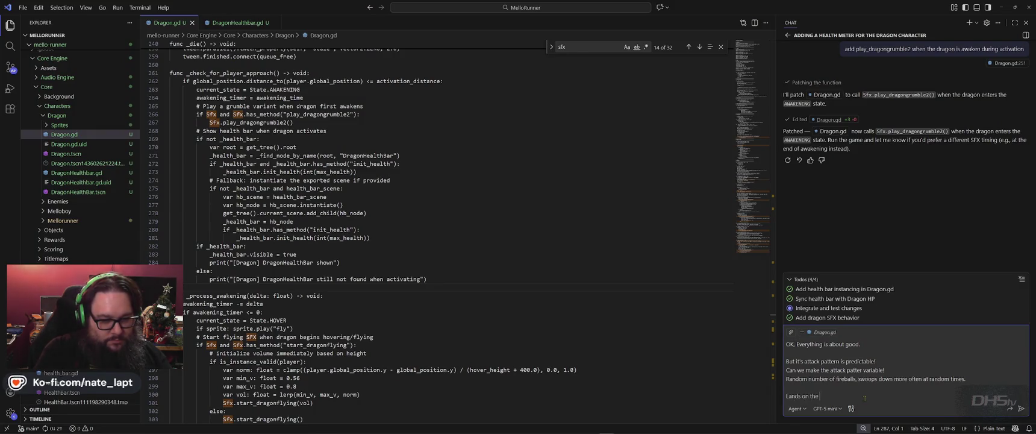
text(nd and fire)
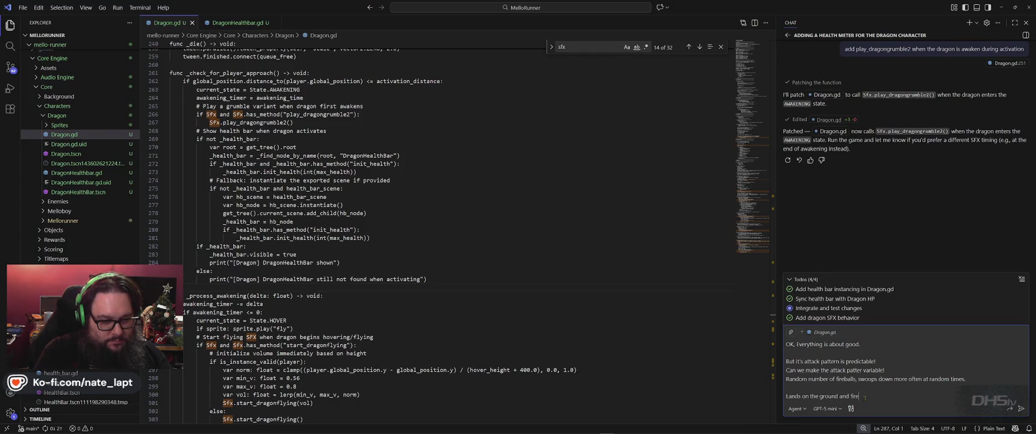
text(s off)
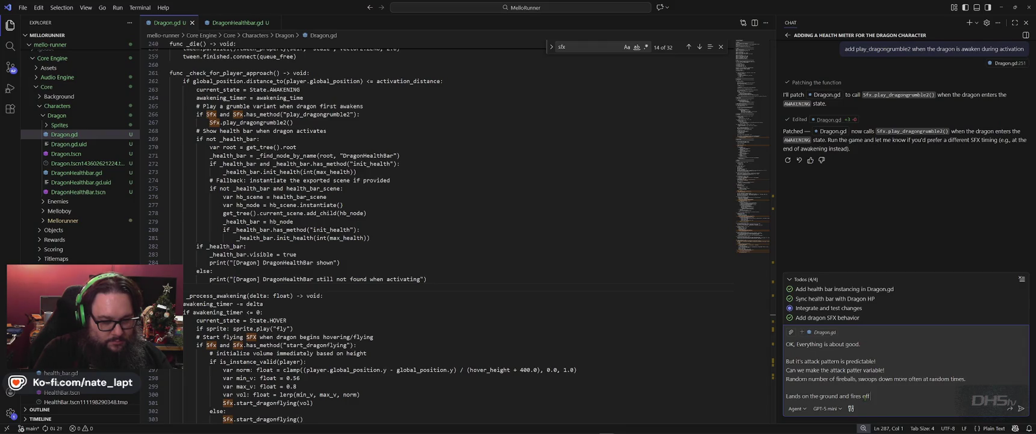
text( a variable setti)
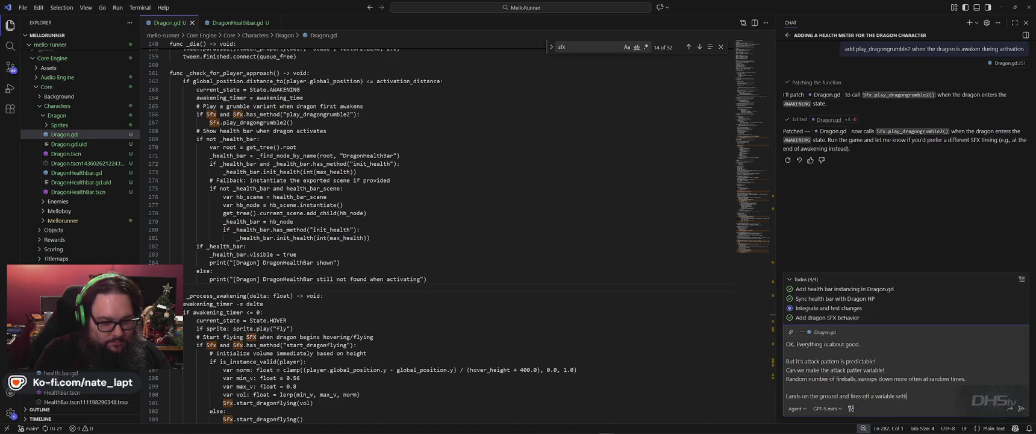
key(BackSpace)
key(BackSpace)
key(BackSpace)
text(mount)
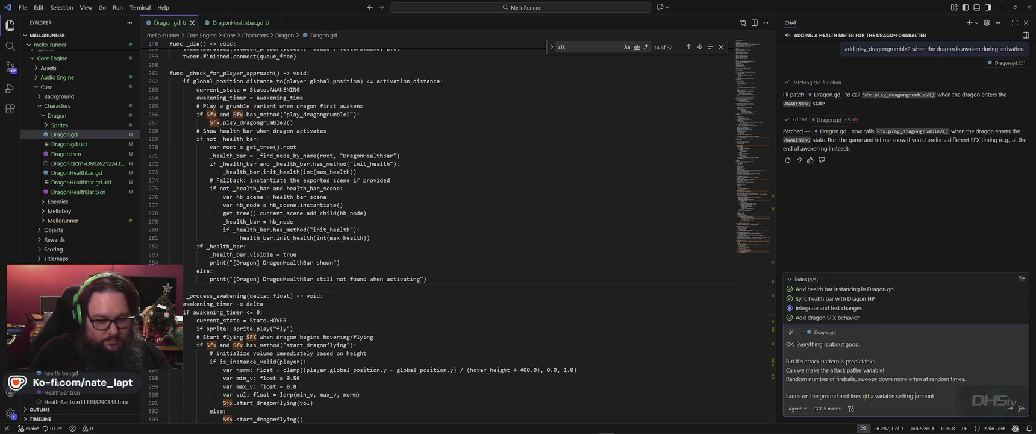
Specify 6 to 12 rapid fireballs before flying away and swooping back, and send the request.
click(900, 396)
text(range)
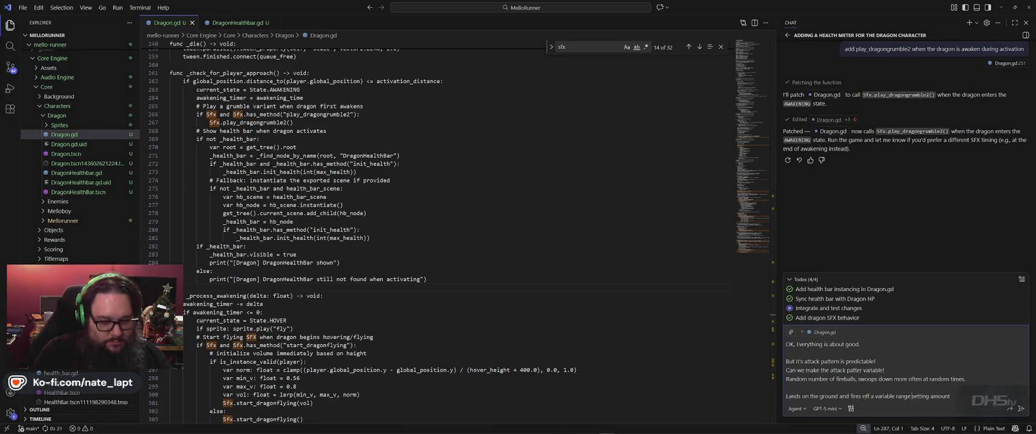
key(End)
text(lets say 6 to 12)
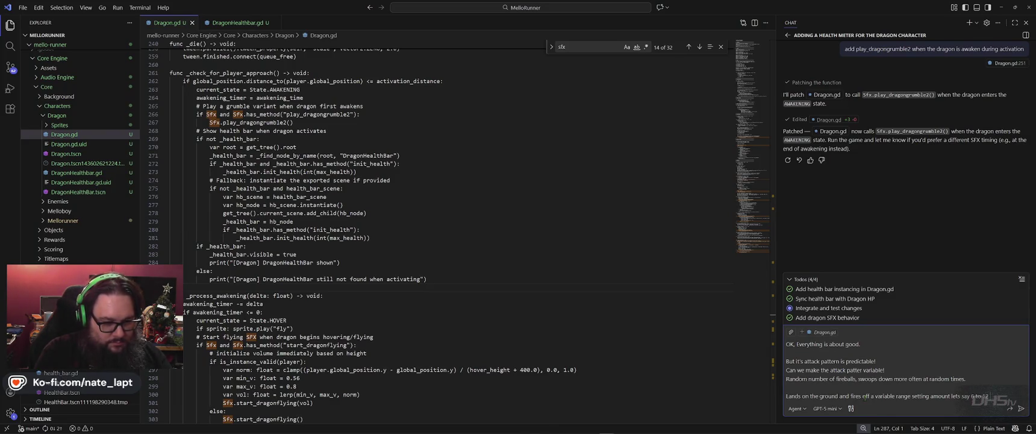
text( fireballs in rapid suc)
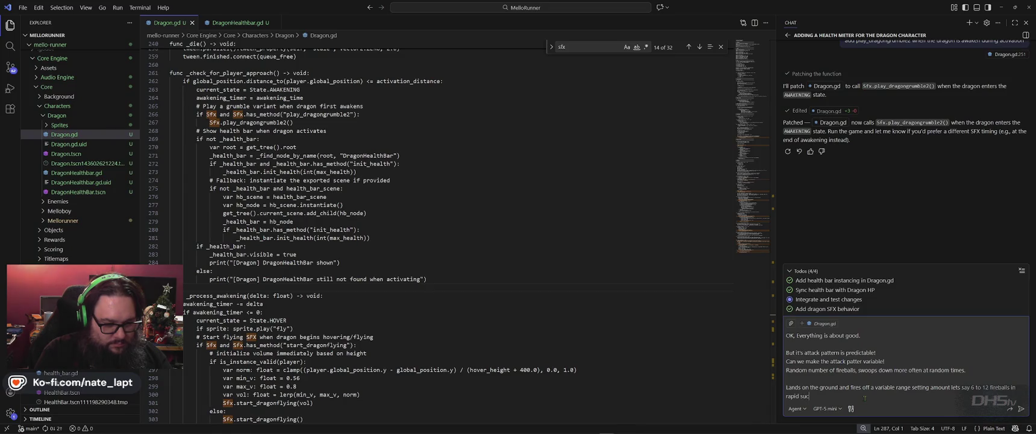
text(cession!)
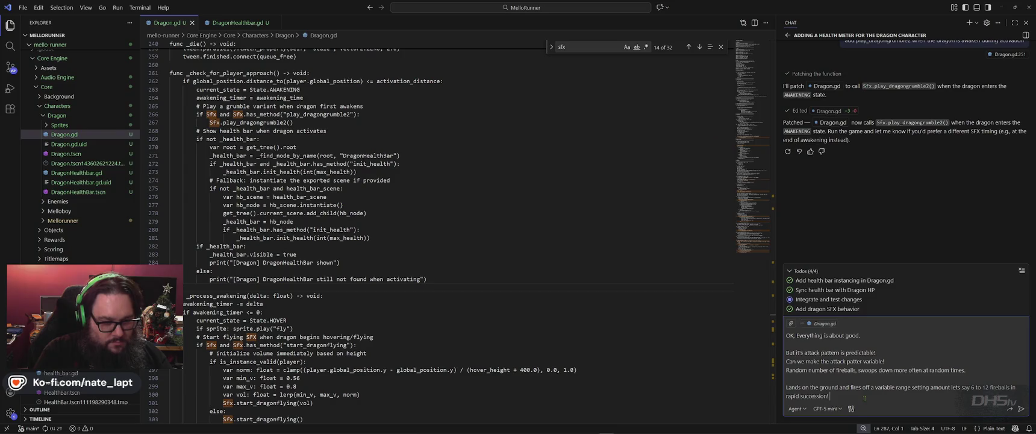
text(  then flys away)
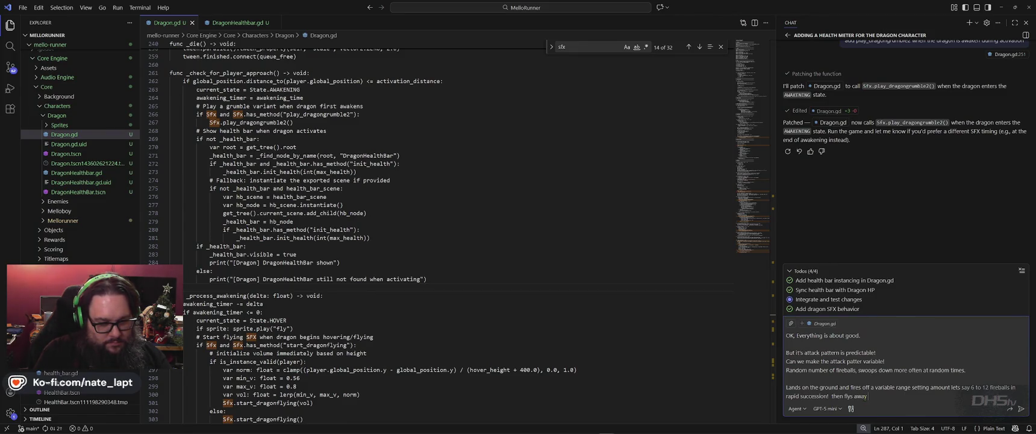
text( to swoop back)
text( down a few moments)
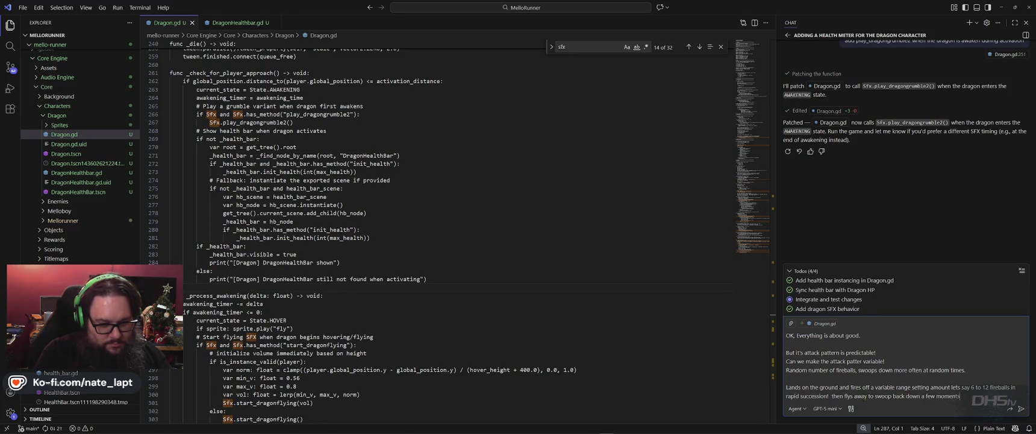
text( later!)
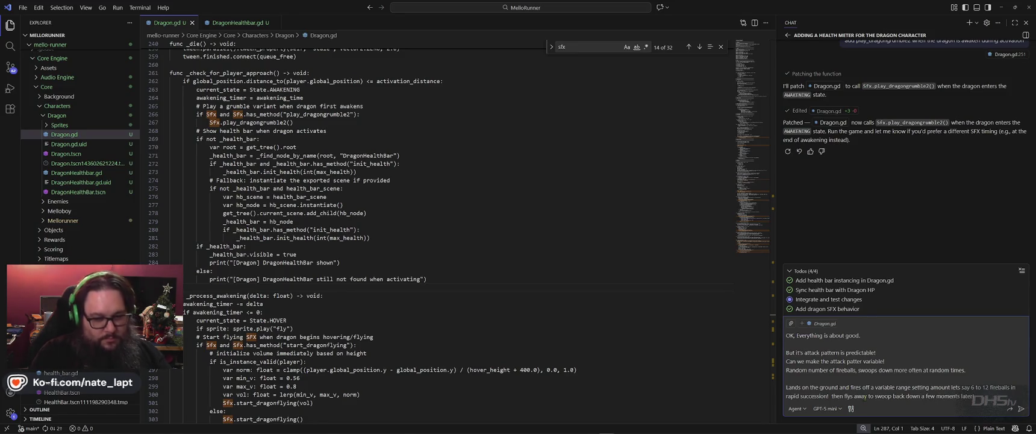
key(Return)
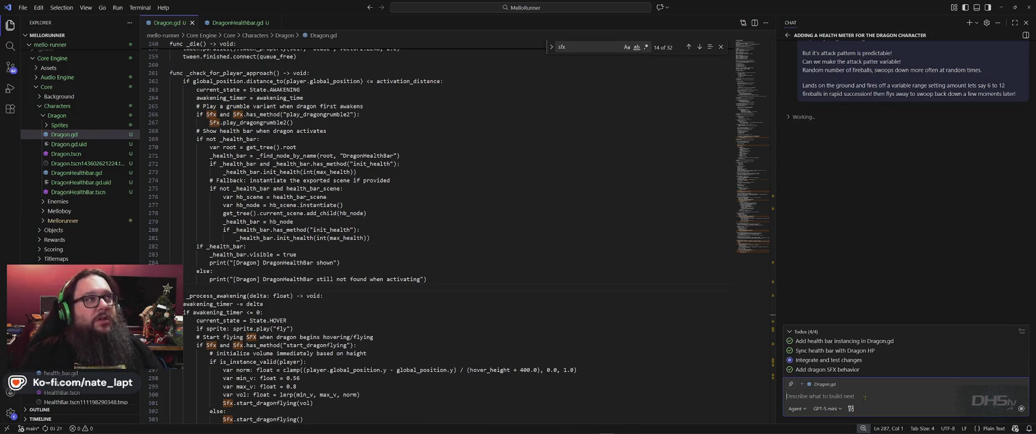
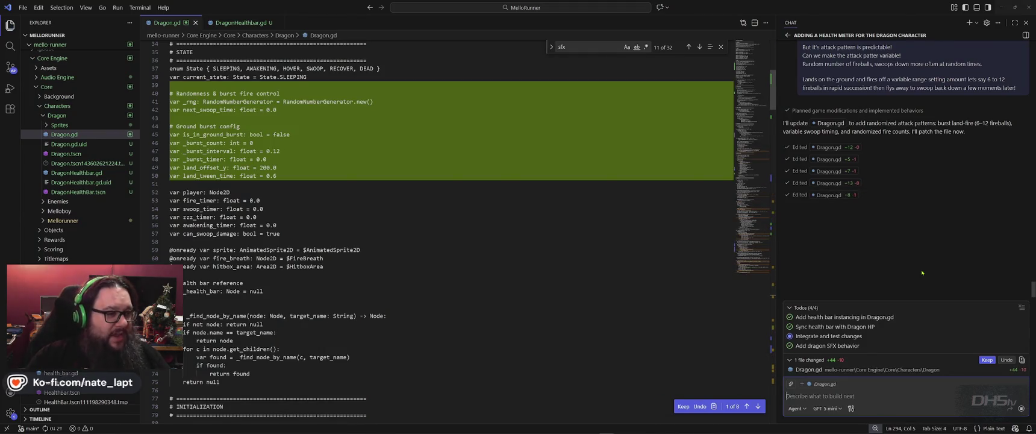
Play the dreeme dragon roar from Assets\Audio and add the dragon roaring MP3 to VLC's playlist.
key(alt+Tab)
click(474, 78)
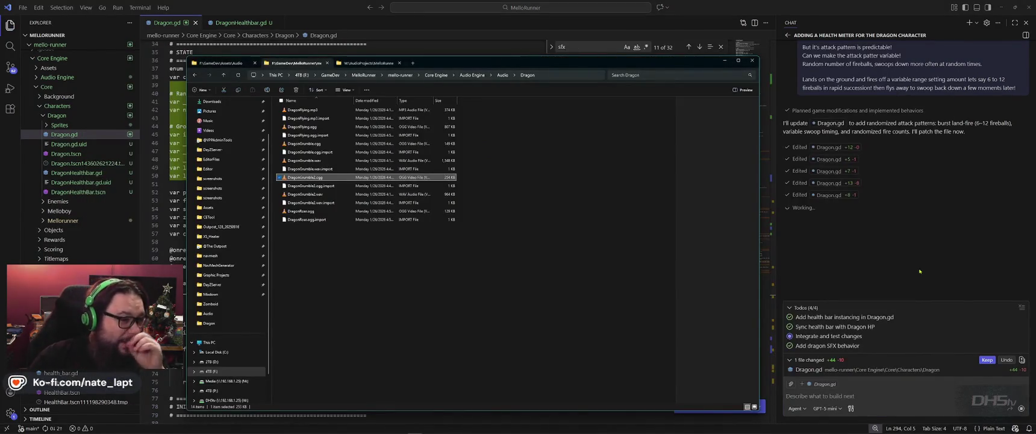
click(219, 62)
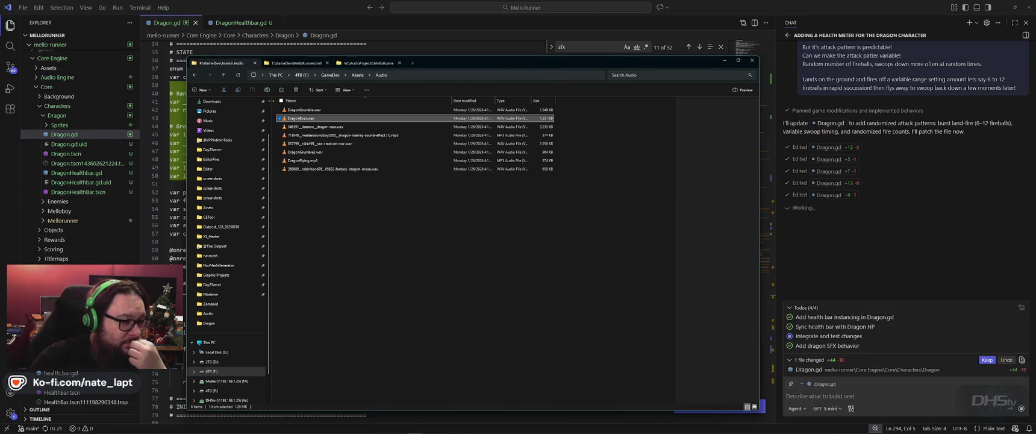
double_click(313, 128)
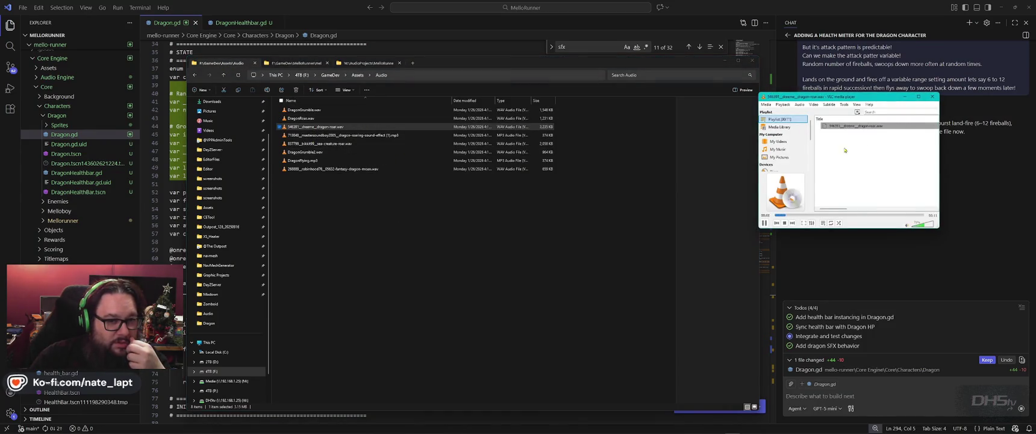
drag(337, 134, 860, 174)
double_click(848, 133)
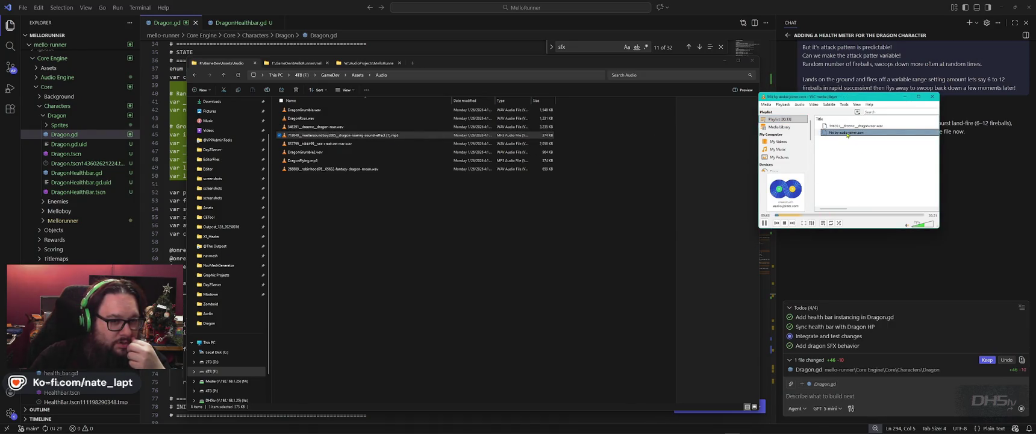
Add the sea creature roar, play the Lion Roar, then replay and scrub the first dragon roar.
drag(319, 144, 877, 171)
double_click(837, 139)
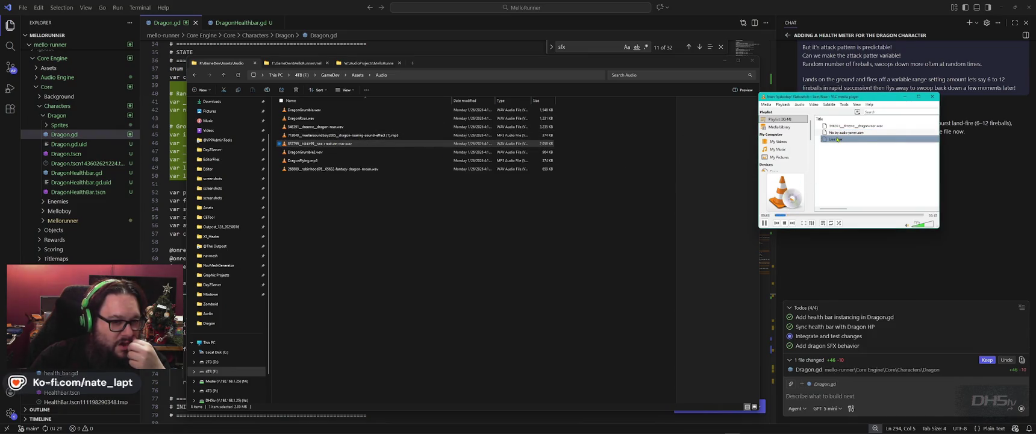
double_click(855, 126)
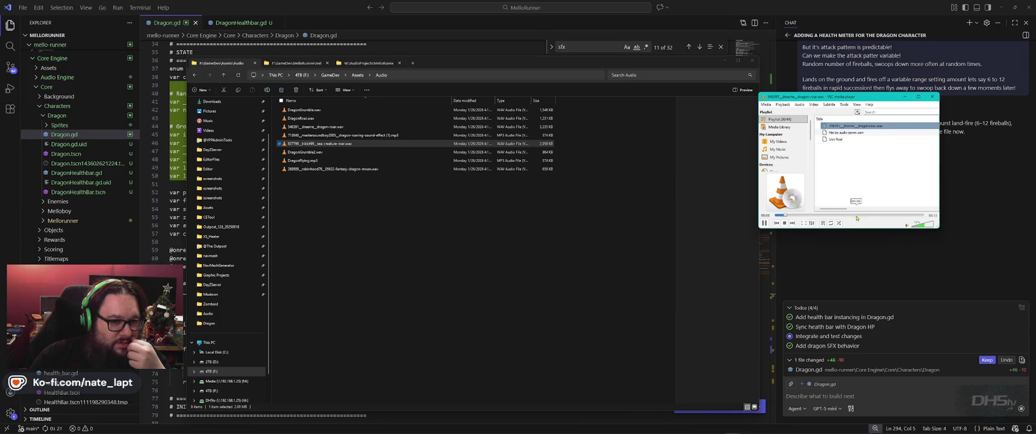
click(895, 215)
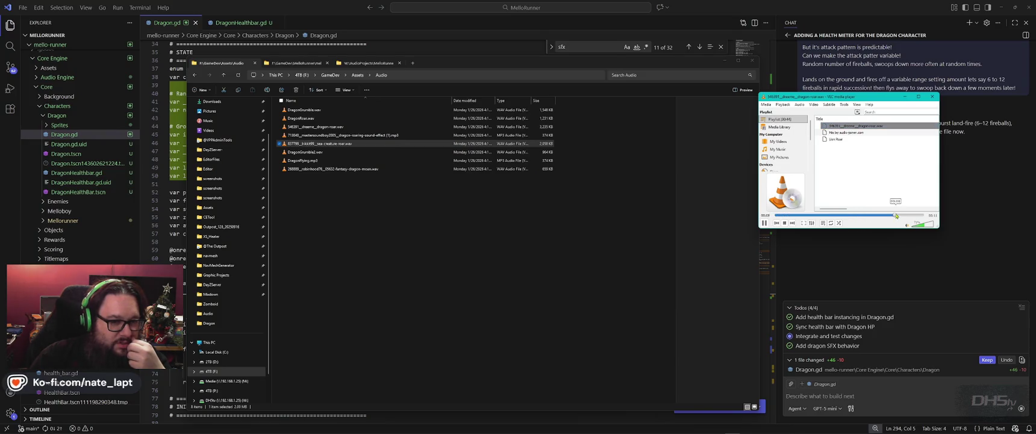
click(813, 215)
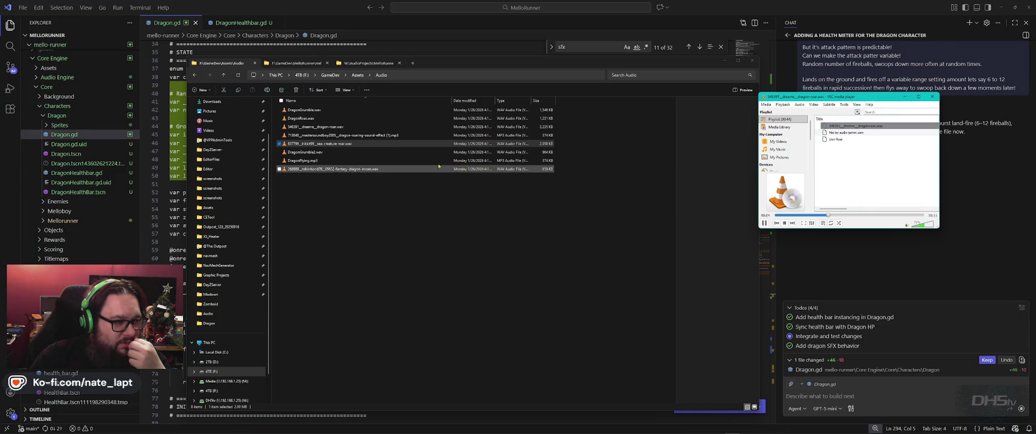
click(780, 215)
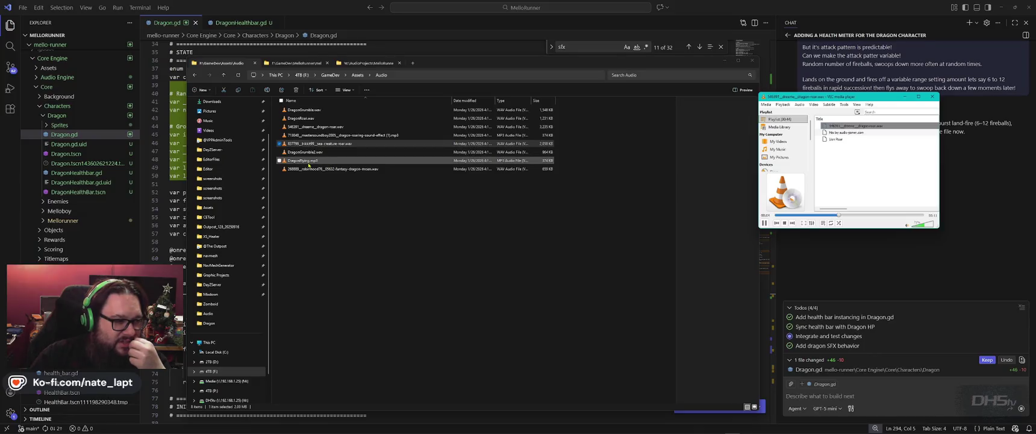
Add the fantasy dragon moan WAV to the playlist and return to the first dragon roar.
drag(333, 170, 835, 172)
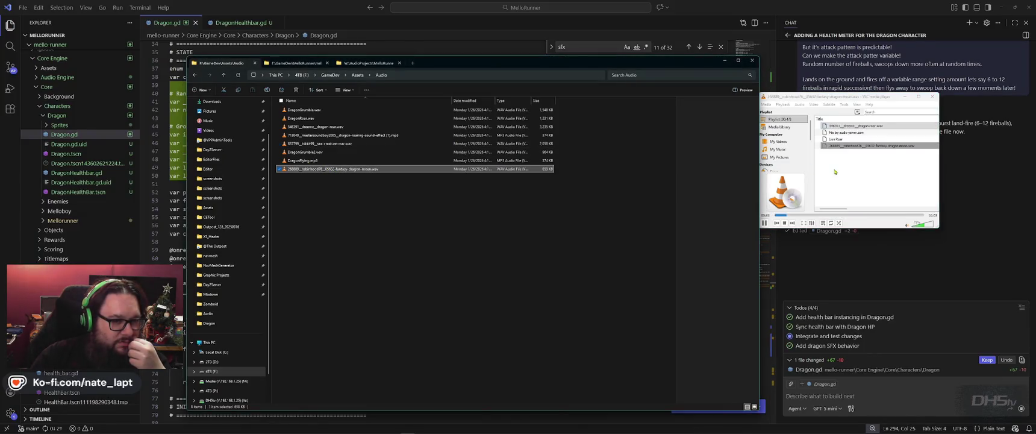
double_click(843, 126)
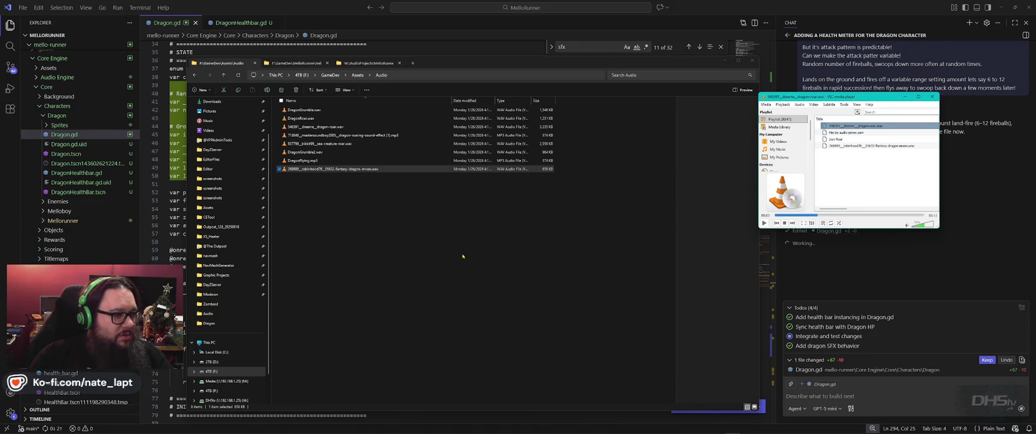
key(alt+Tab)
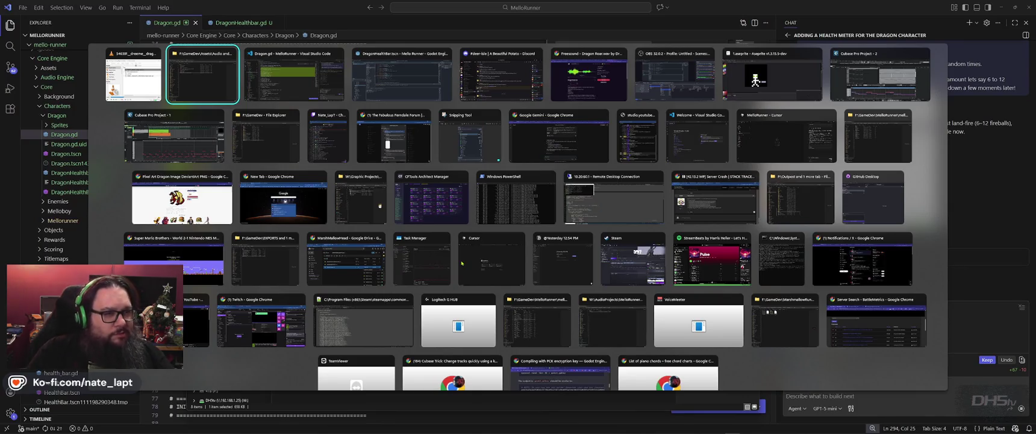
Search Freesound for 'dragon scream' sounds.
key(Tab)
key(Tab)
key(Tab)
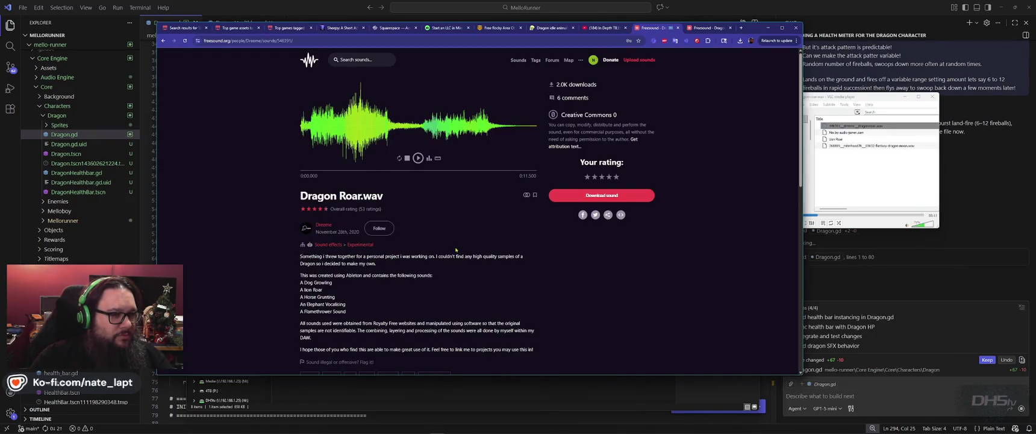
click(358, 60)
text(dragon scream)
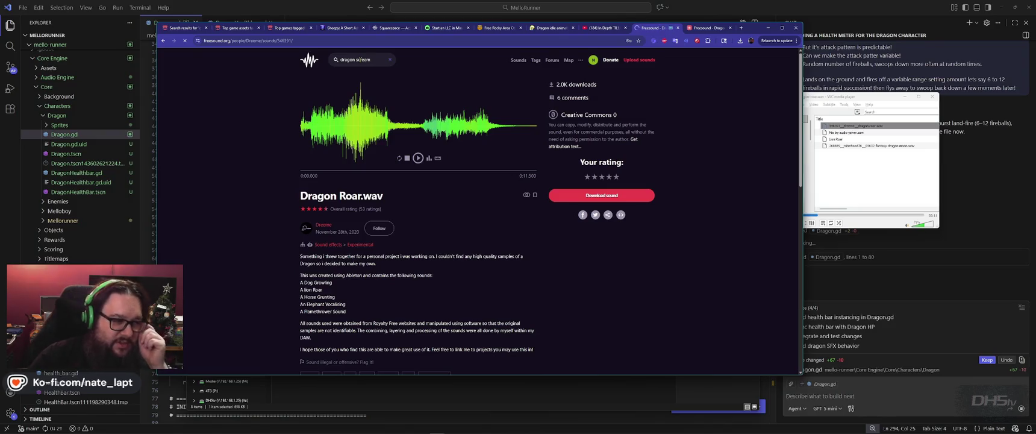
key(Return)
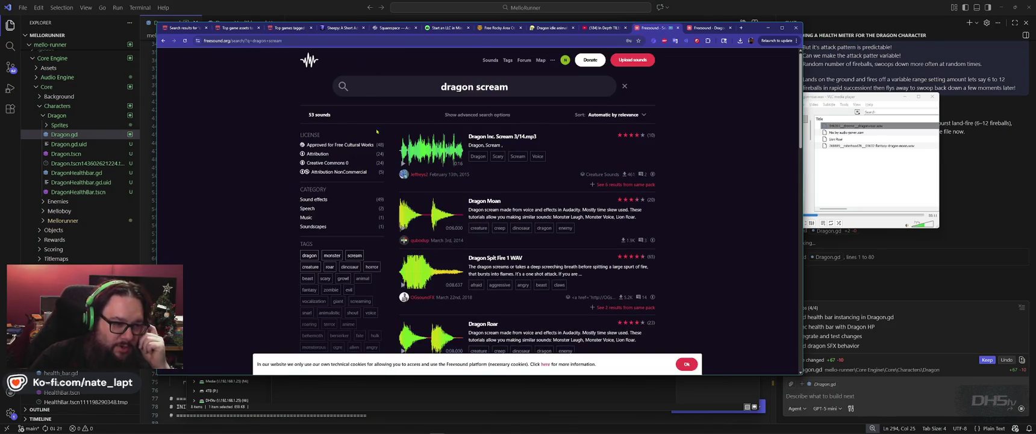
Preview the Dragon Inc. Scream, Fish Monster Scream, berserker roar and High Pitched Eerie call results.
click(404, 163)
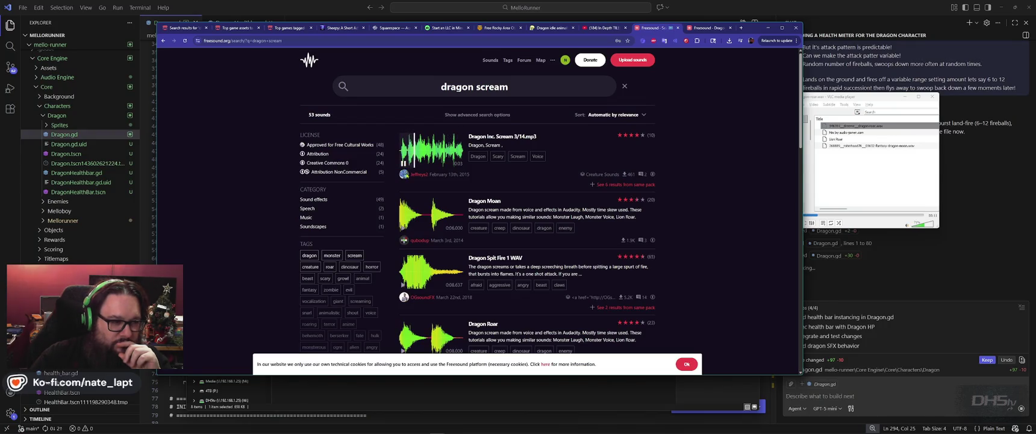
scroll(403, 162, down, 2)
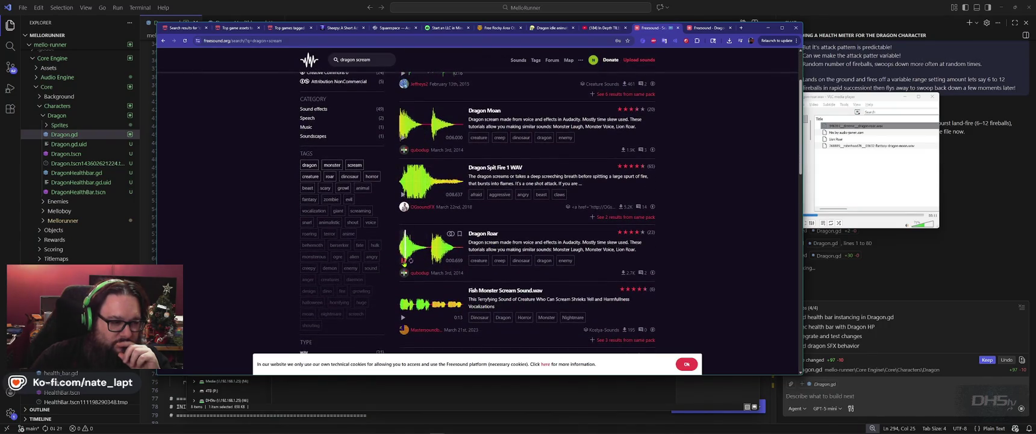
scroll(406, 260, down, 2)
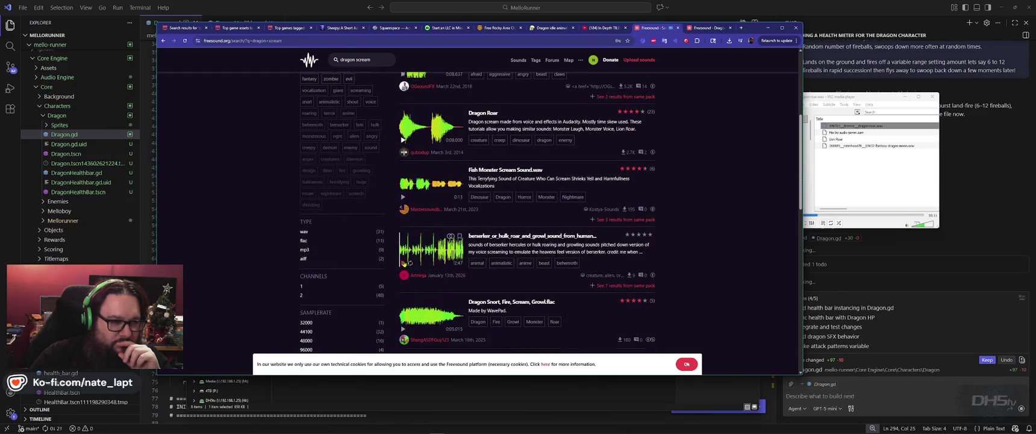
click(404, 197)
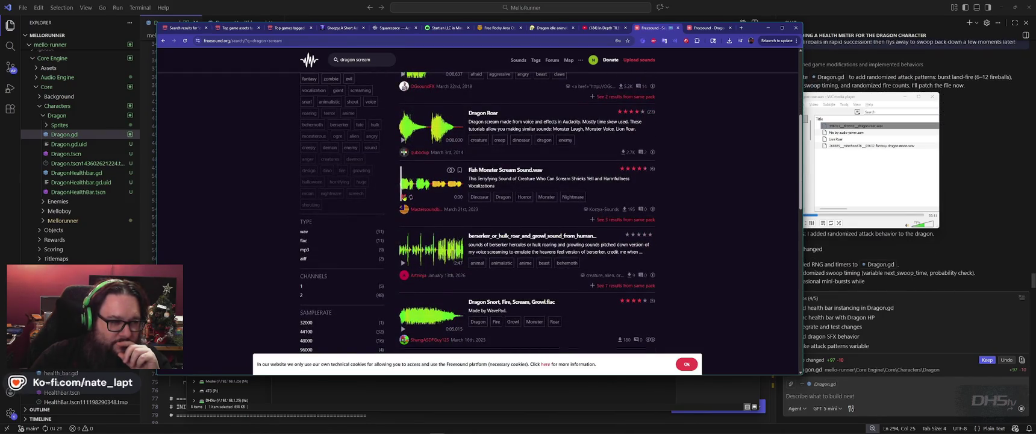
click(404, 263)
click(403, 263)
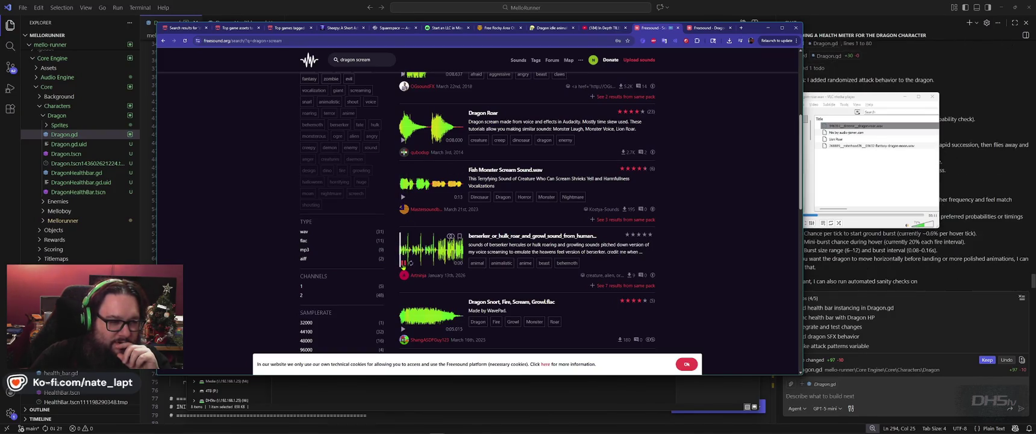
click(403, 263)
scroll(403, 263, down, 3)
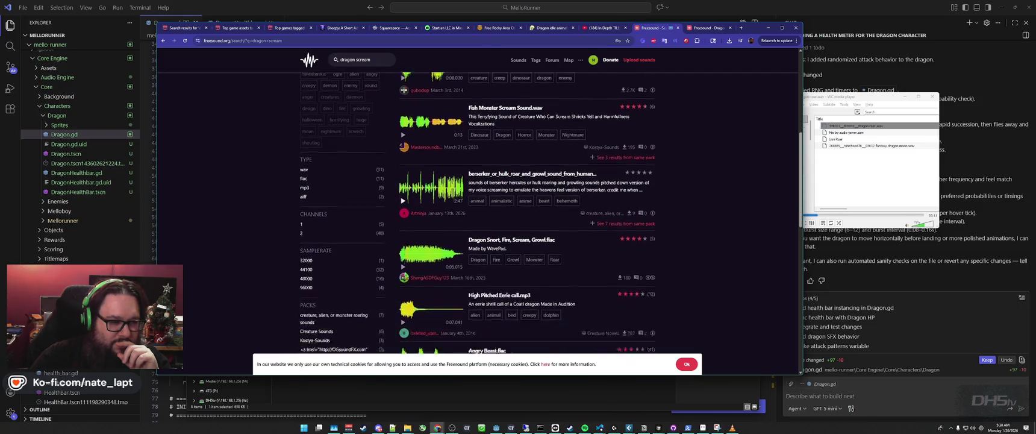
click(403, 233)
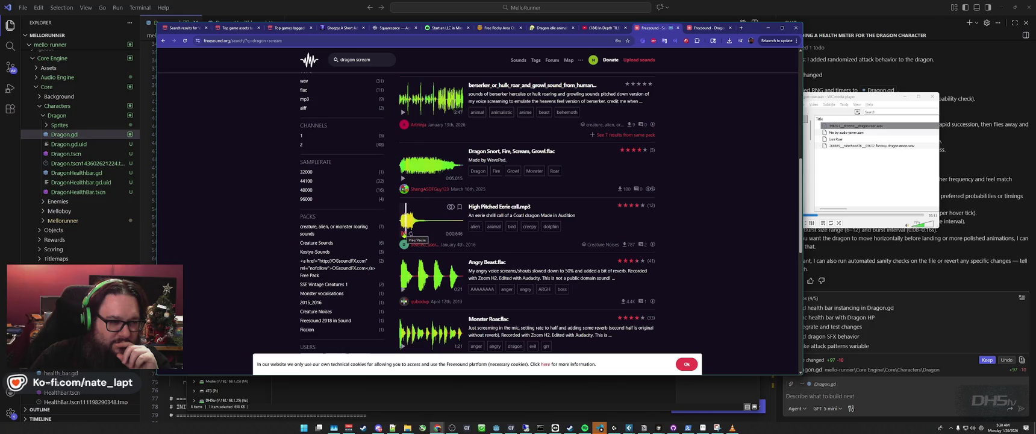
Preview the two Dragon Roar results and open the Dragon Roar sound page.
scroll(403, 234, down, 3)
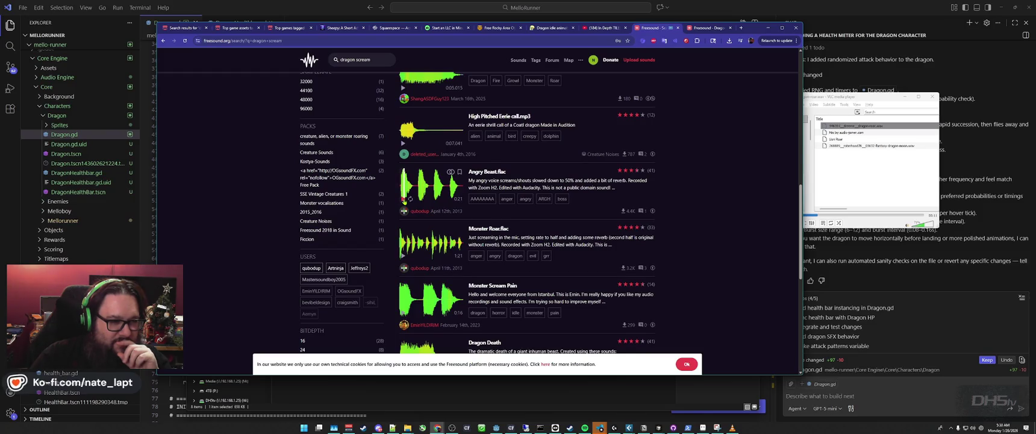
scroll(403, 201, down, 1)
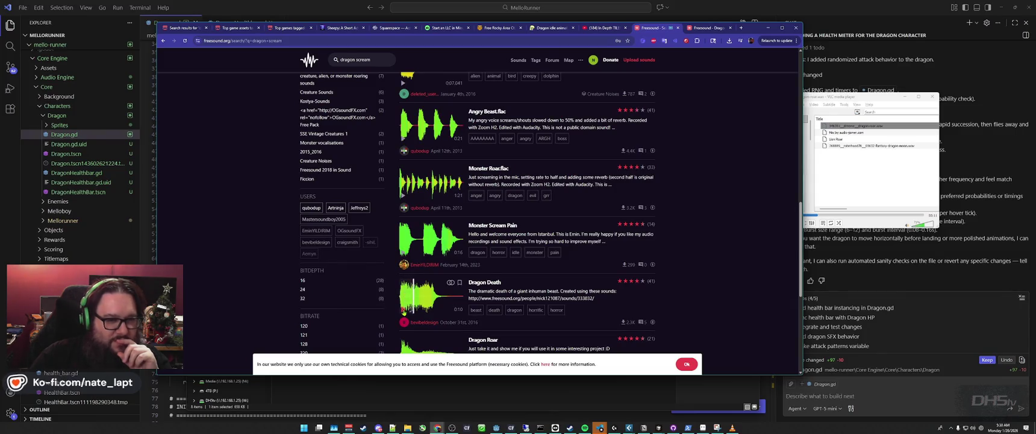
scroll(451, 208, down, 3)
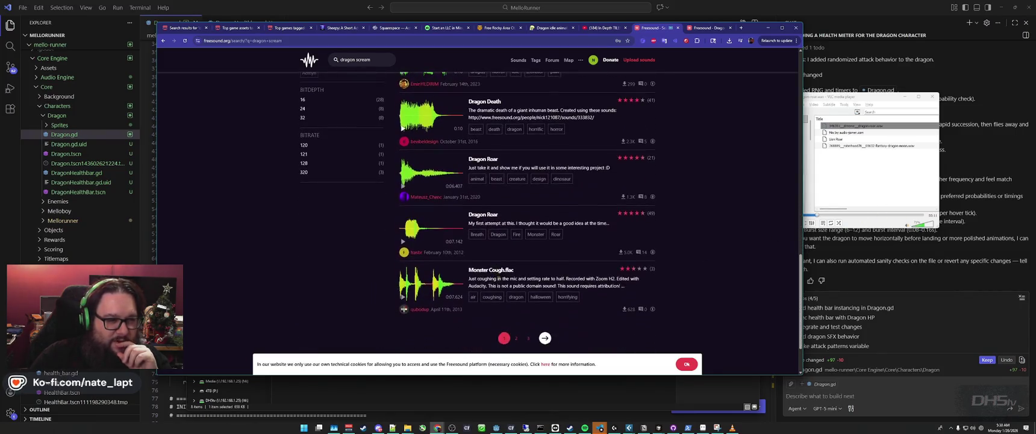
click(402, 187)
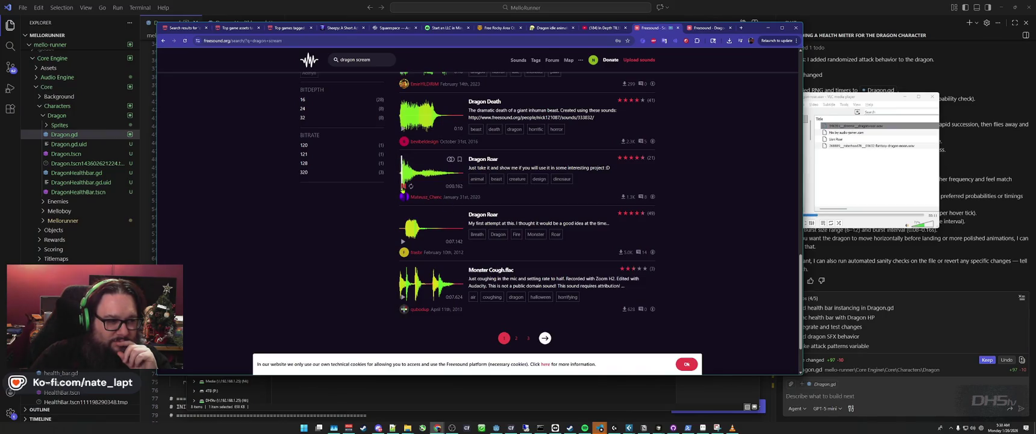
click(403, 241)
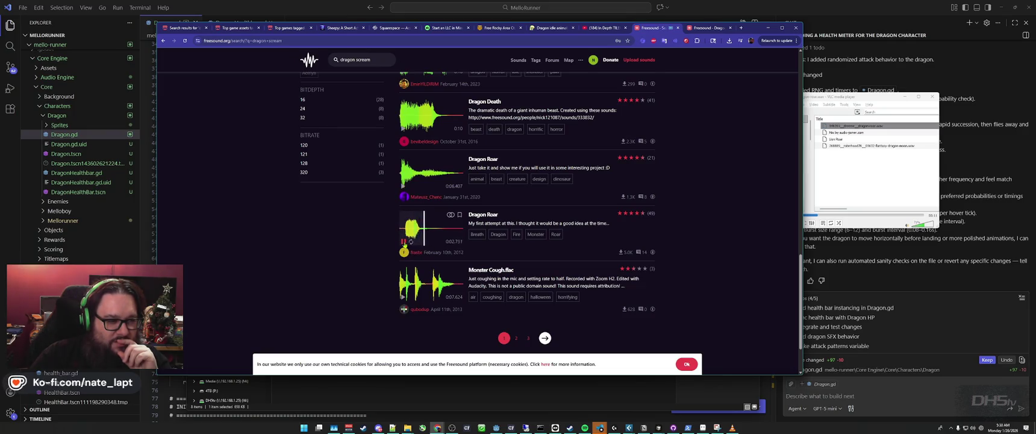
click(403, 241)
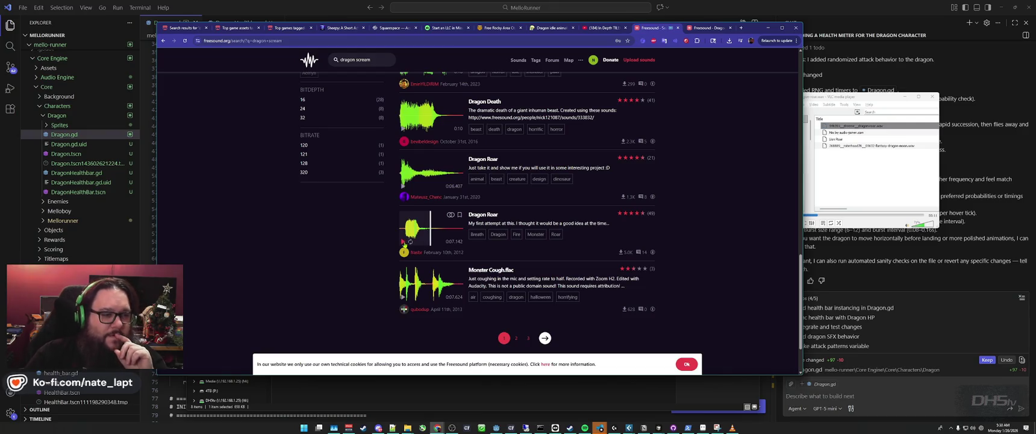
click(484, 214)
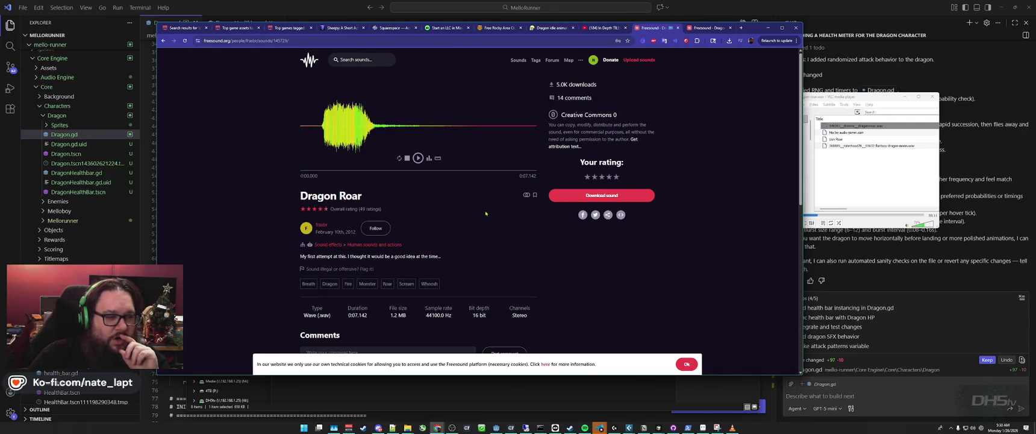
Download the Dragon Roar WAV and close the 'Enjoying Freesound?' donation prompt.
click(601, 195)
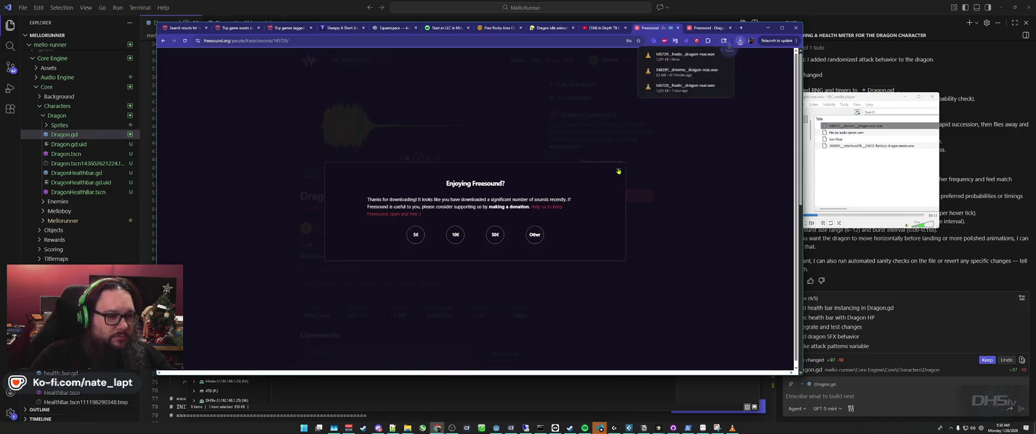
click(618, 171)
key(alt+Tab)
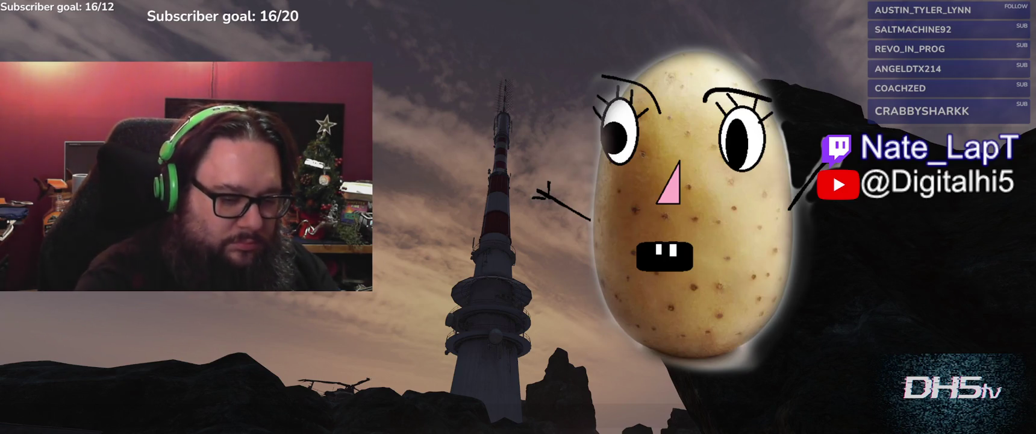
Rename the downloaded roar to DragonScream.wav and open it in Audacity, skipping the welcome dialog.
text(DragonScream.wav)
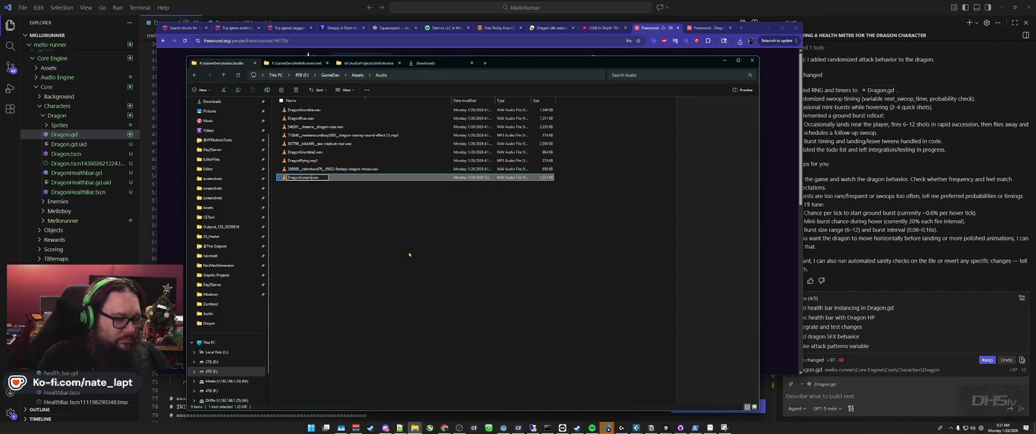
key(Return)
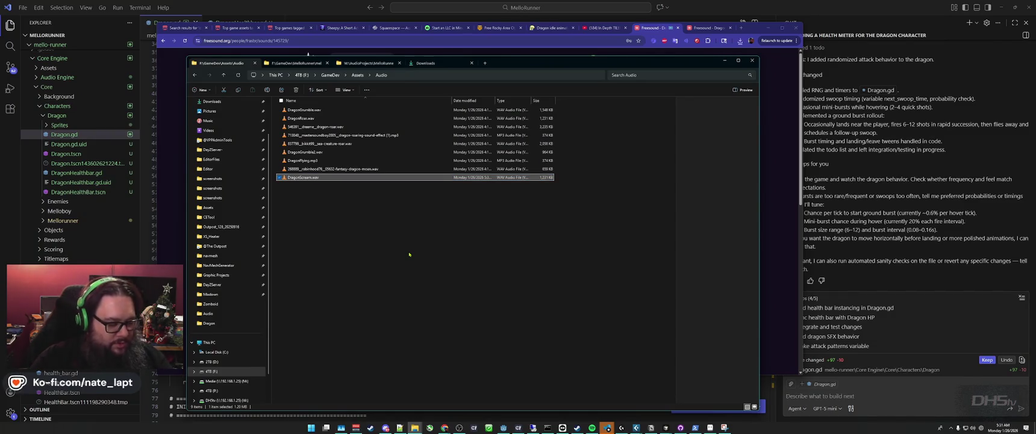
key(Return)
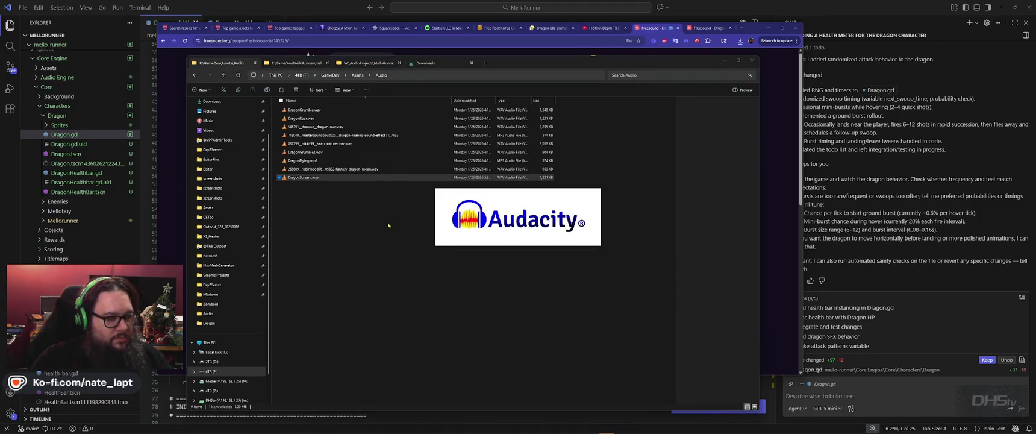
key(Escape)
key(alt+Tab)
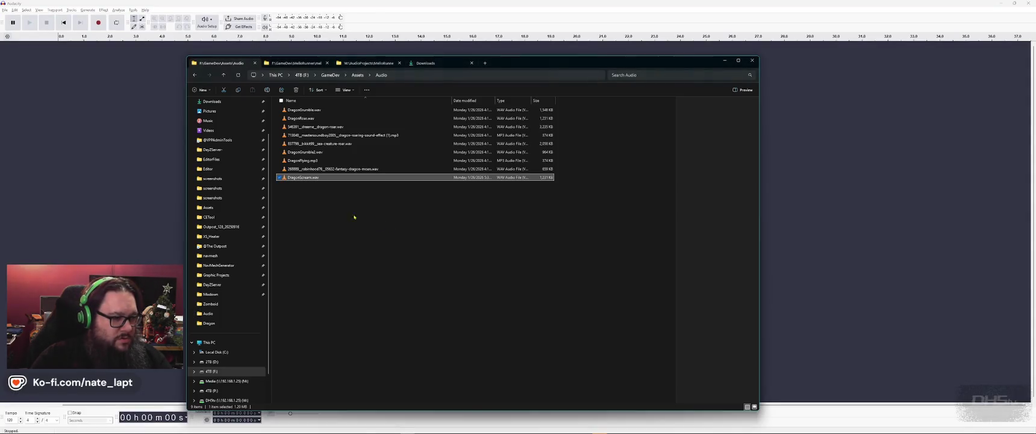
Load DragonScream.wav, split at 0.62 s, delete the lead-in and slide the scream to 0 s.
drag(295, 179, 107, 180)
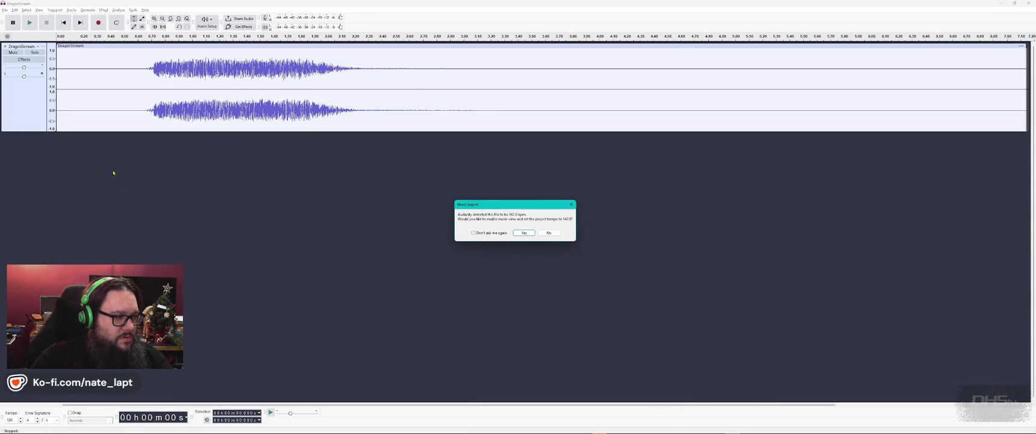
key(Escape)
click(141, 78)
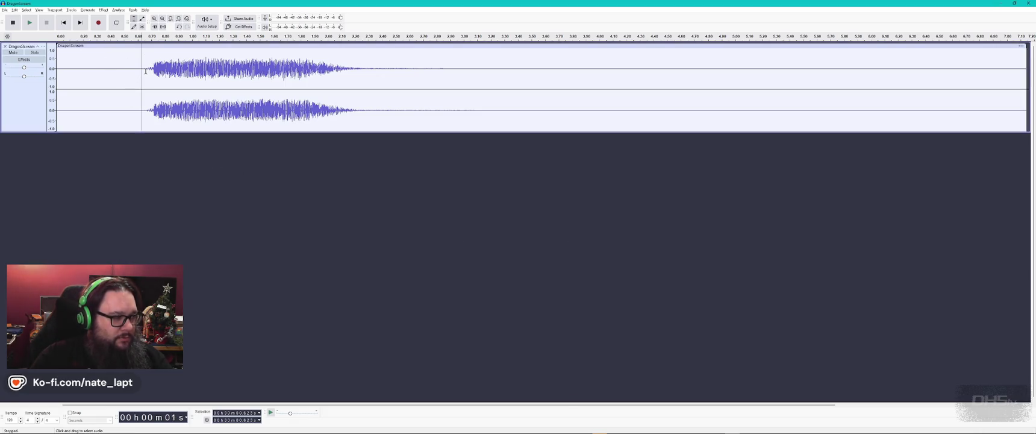
right_click(144, 70)
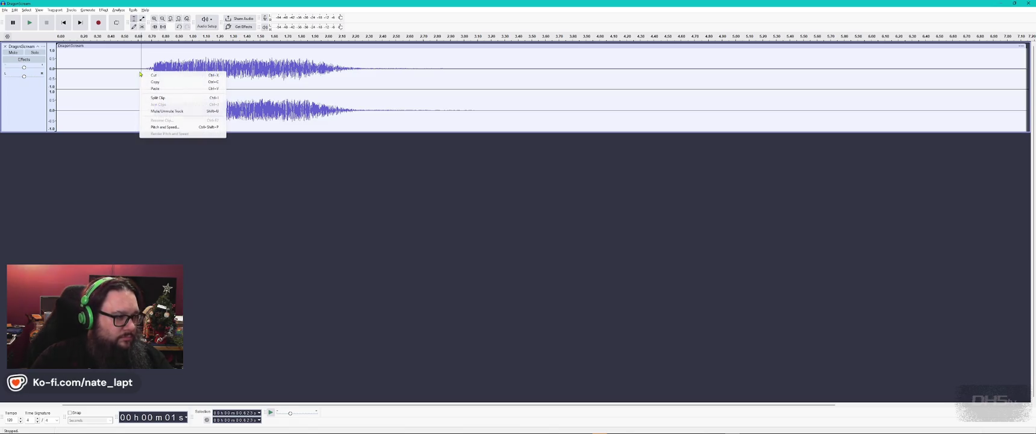
click(175, 98)
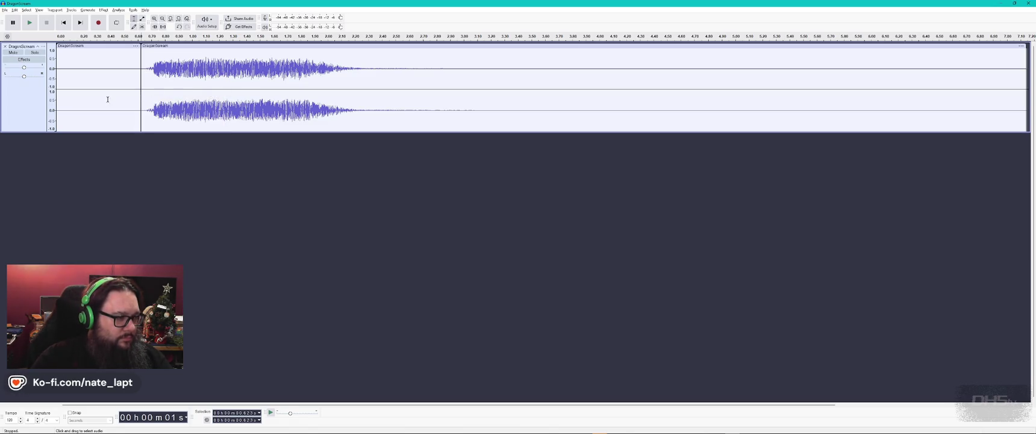
click(91, 46)
key(Delete)
drag(264, 47, 179, 47)
Split the scream at 1.665 s and delete the trailing part.
click(269, 47)
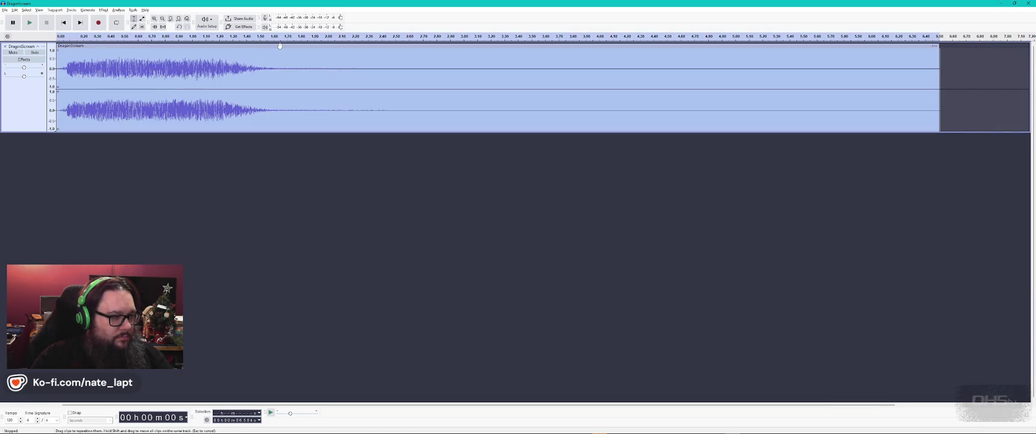
click(282, 60)
right_click(282, 61)
click(300, 87)
click(361, 46)
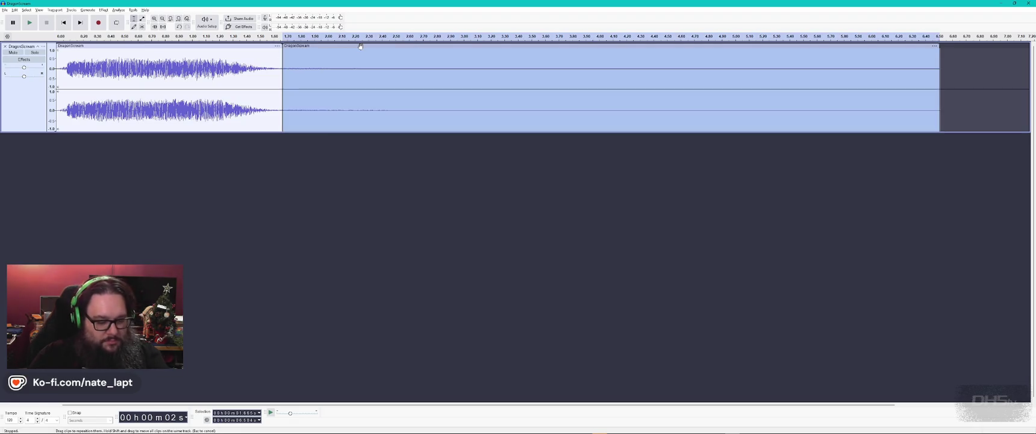
key(Delete)
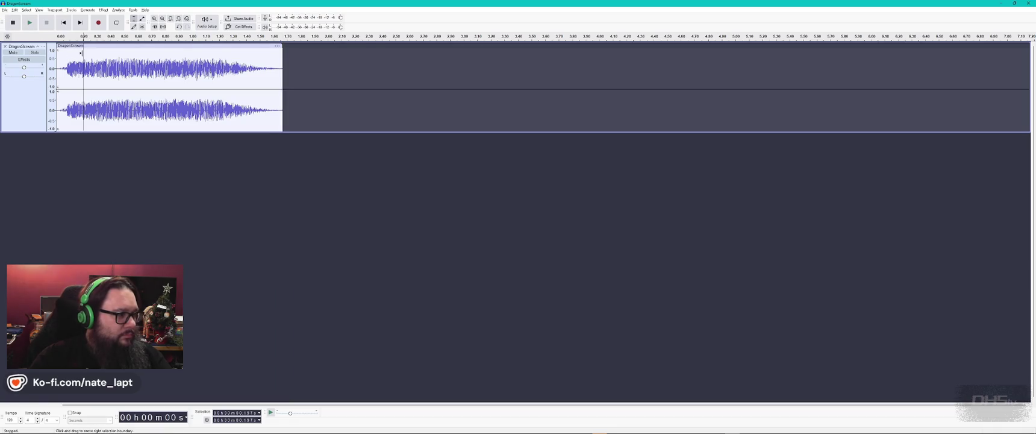
Export the trimmed scream as DragonScream.ogg and close Audacity.
key(ctrl+a)
click(4, 9)
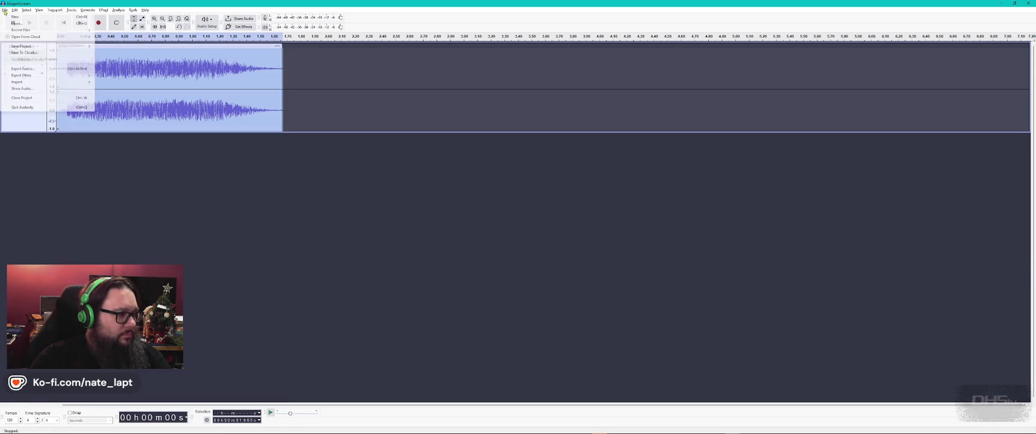
click(26, 71)
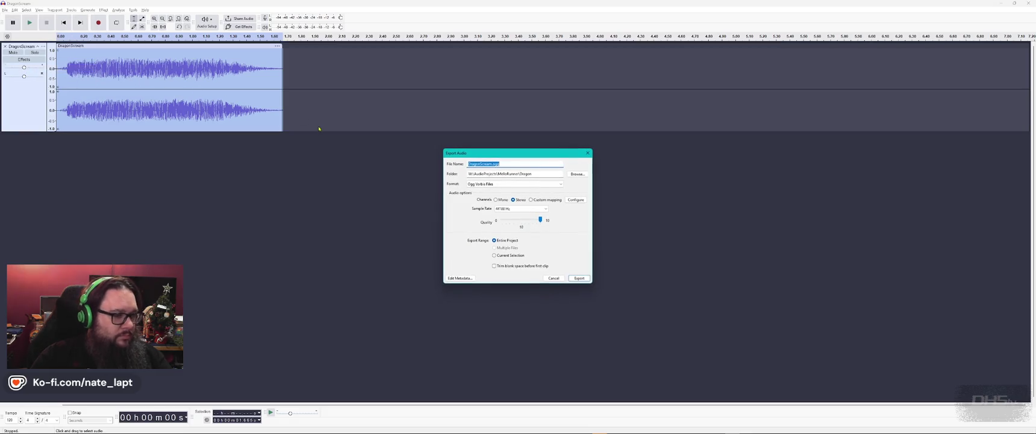
click(580, 279)
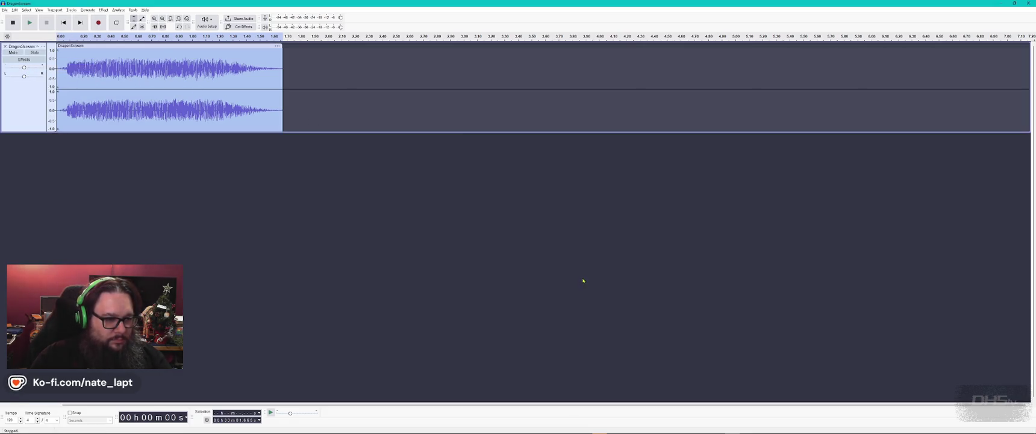
click(1029, 5)
click(530, 220)
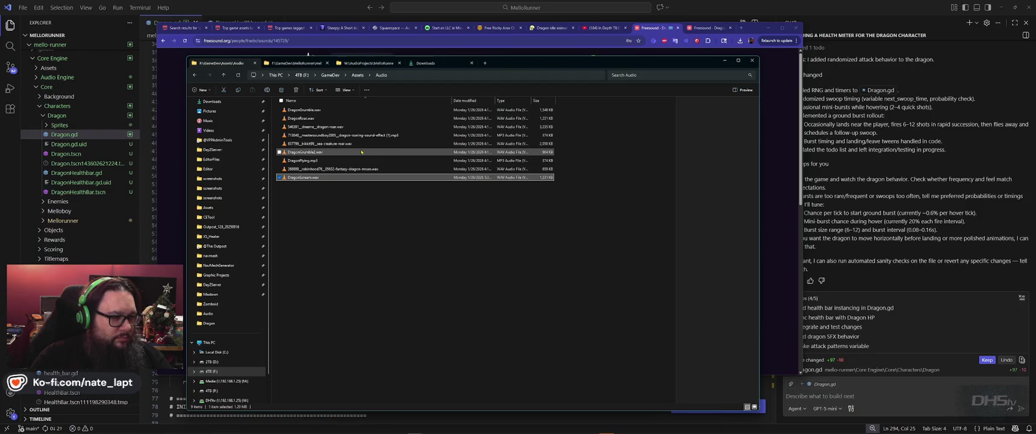
Paste DragonScream.ogg into the F:\GameDev mello-runner Audio\Dragon folder and switch to Godot.
click(375, 63)
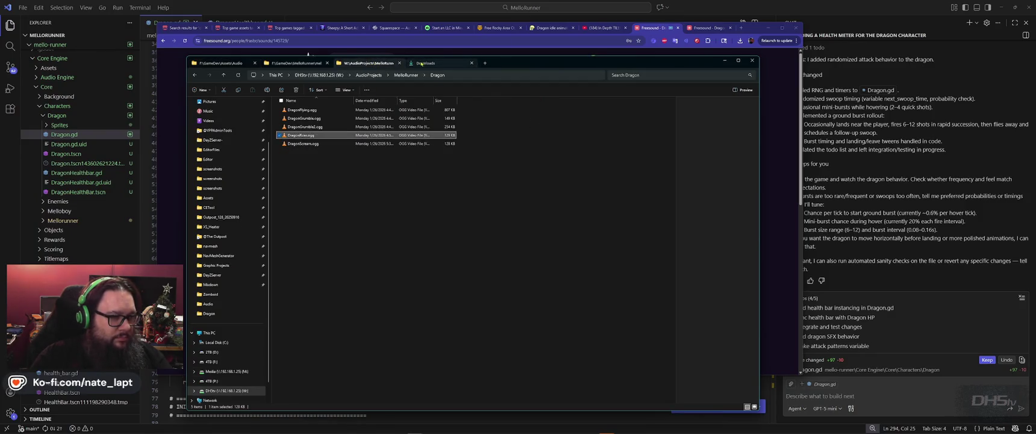
click(305, 144)
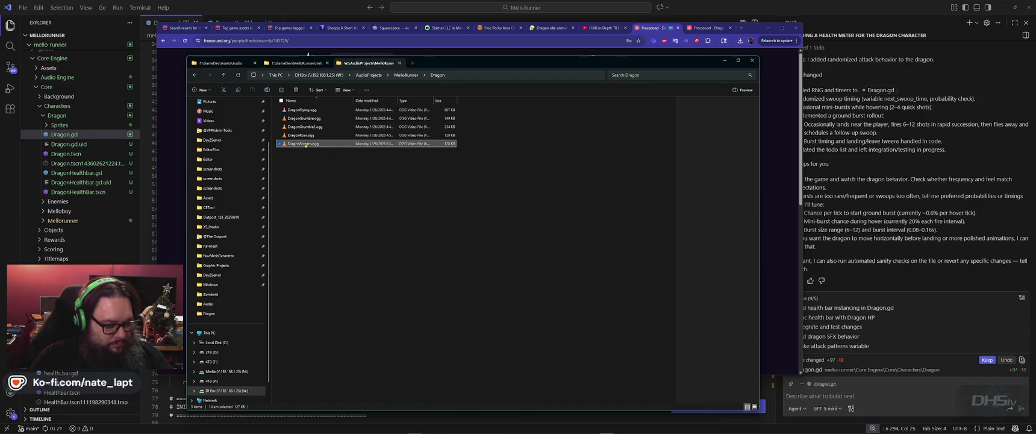
click(296, 63)
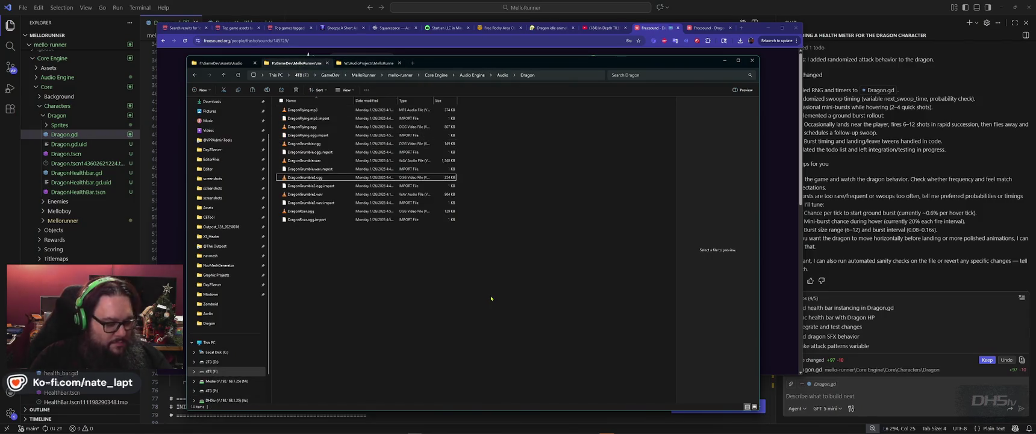
key(ctrl+v)
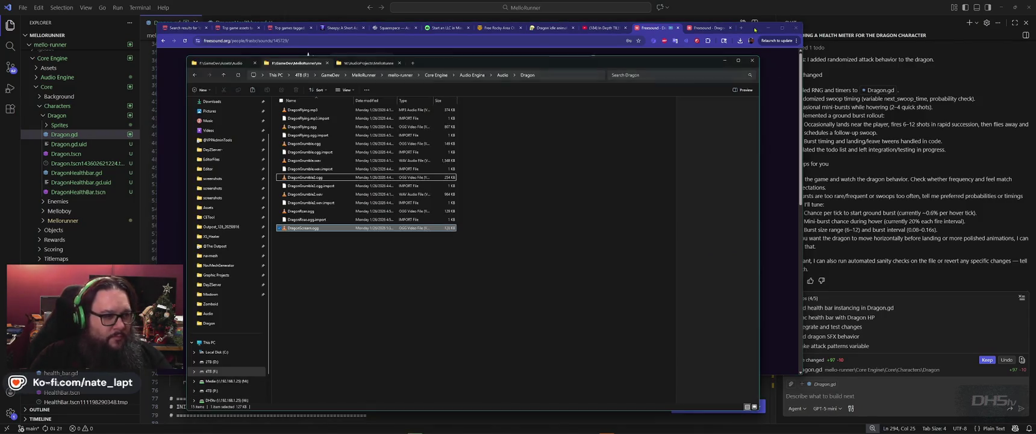
key(alt+Tab)
key(Tab)
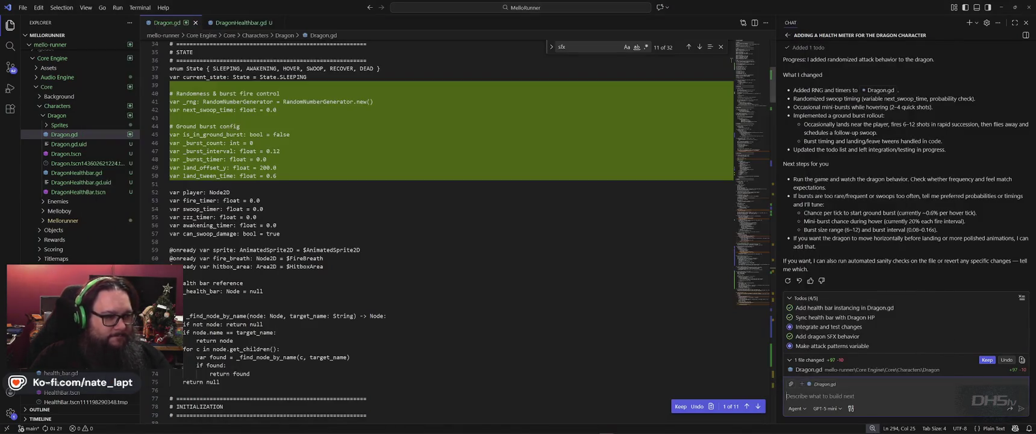
key(alt+Tab)
key(Tab)
key(Tab)
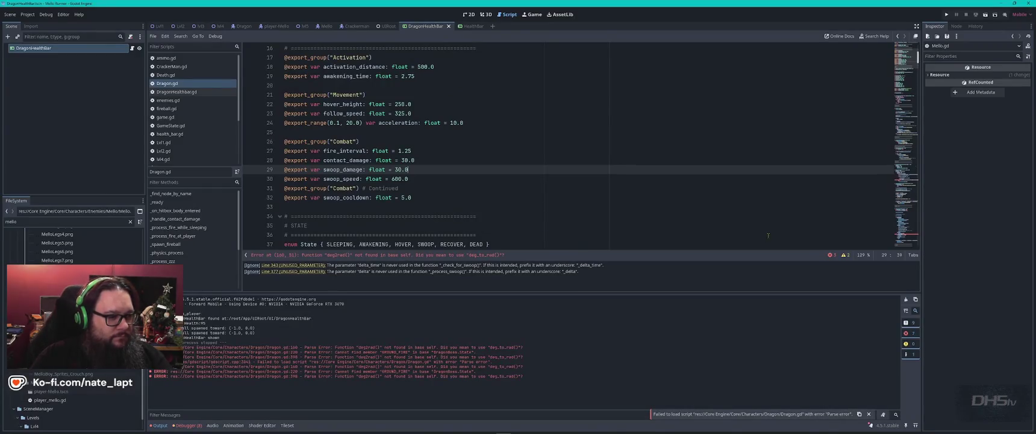
Change deg2rad to deg_to_rad on line 160 of Dragon.gd.
click(361, 256)
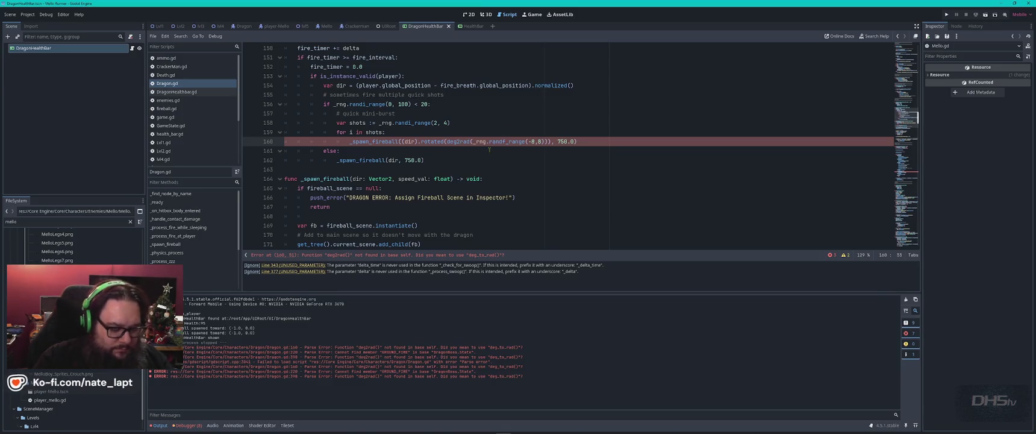
key(Right)
key(Right)
key(Right)
key(BackSpace)
text(_to_)
click(540, 123)
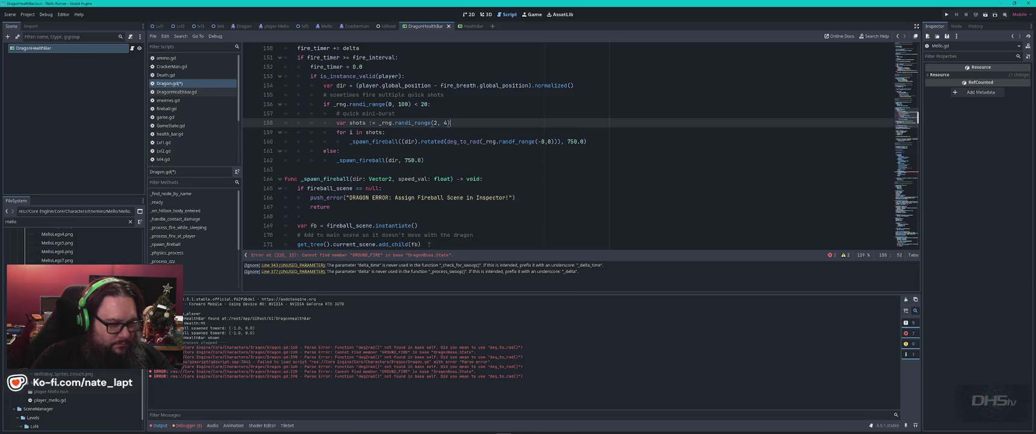
Check the GROUND_FIRE error on line 220, save Dragon.gd and test-run the game.
click(398, 257)
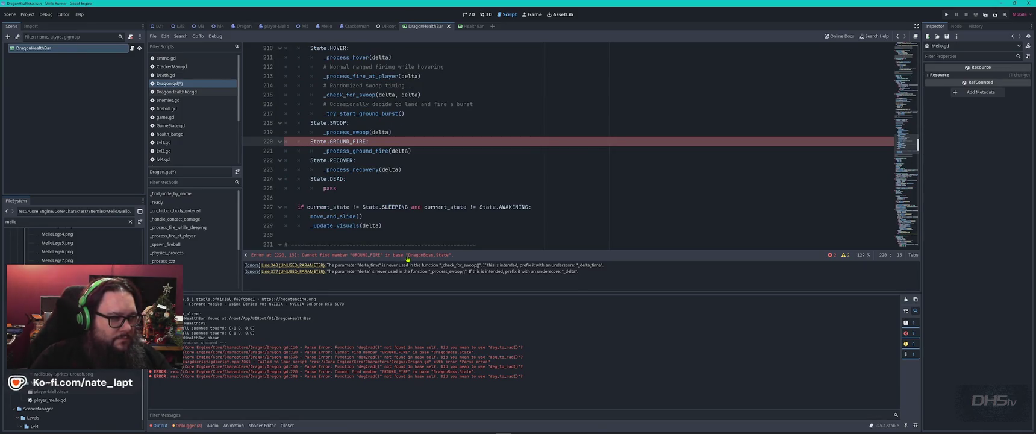
key(ctrl+s)
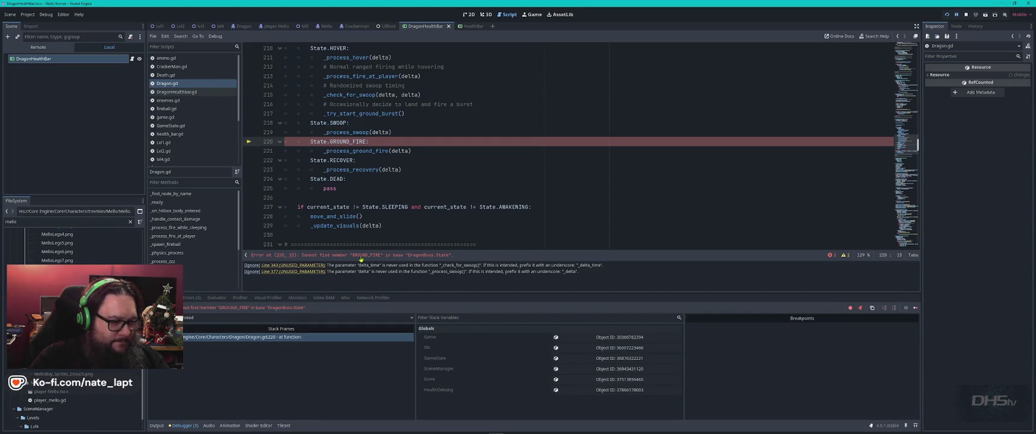
key(alt+Tab)
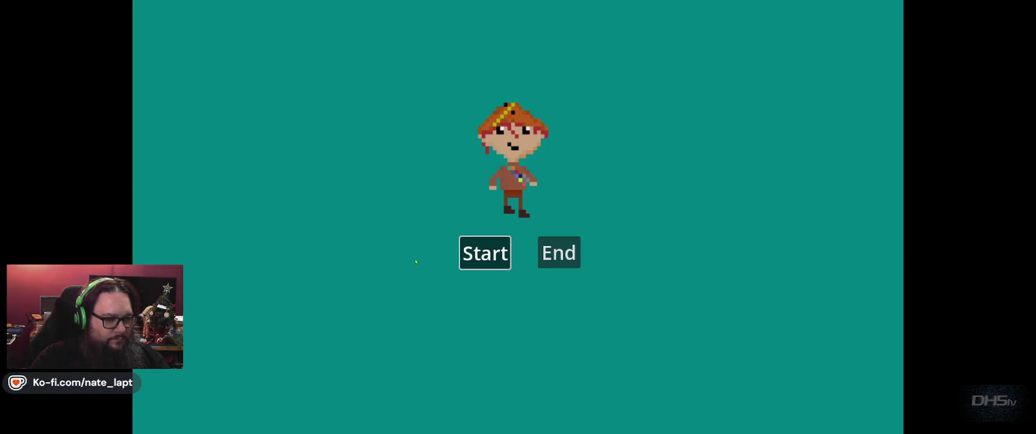
key(alt+Tab)
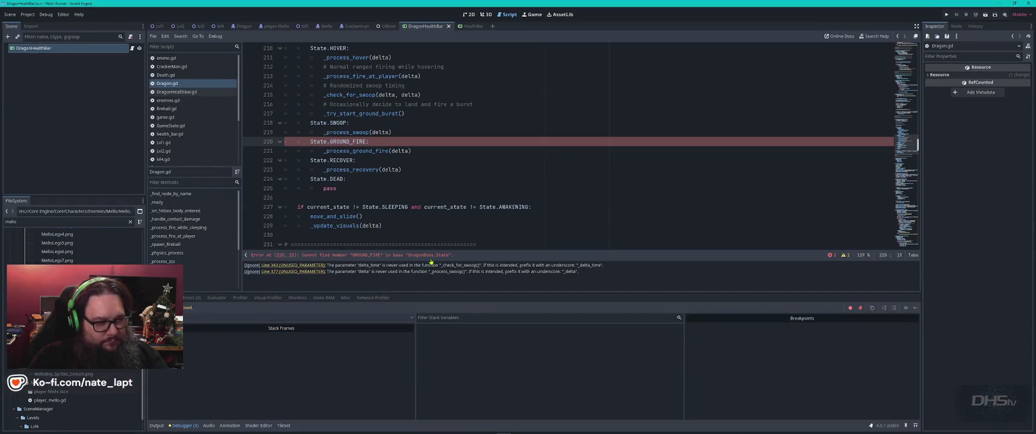
key(alt+Tab)
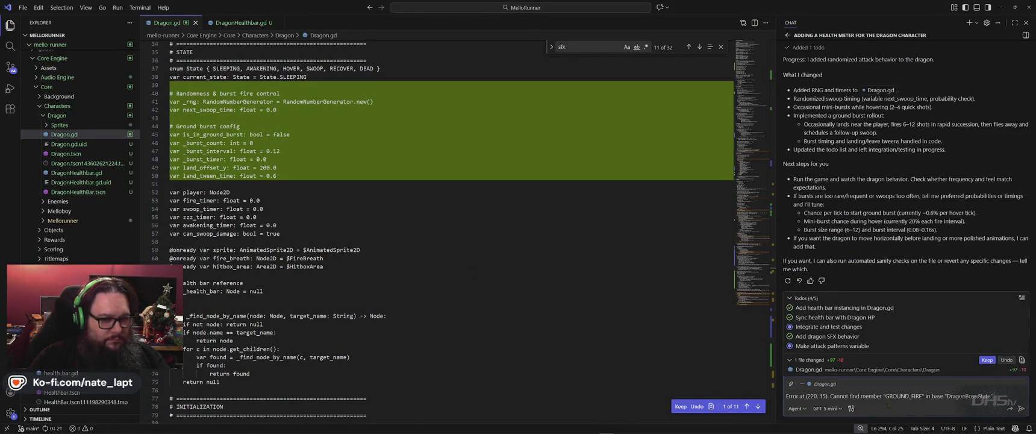
Confirm the deg_to_rad spelling in Dragon.gd by searching the script for 'deg_to'.
text(.)
key(shift+Return)
key(alt+Tab)
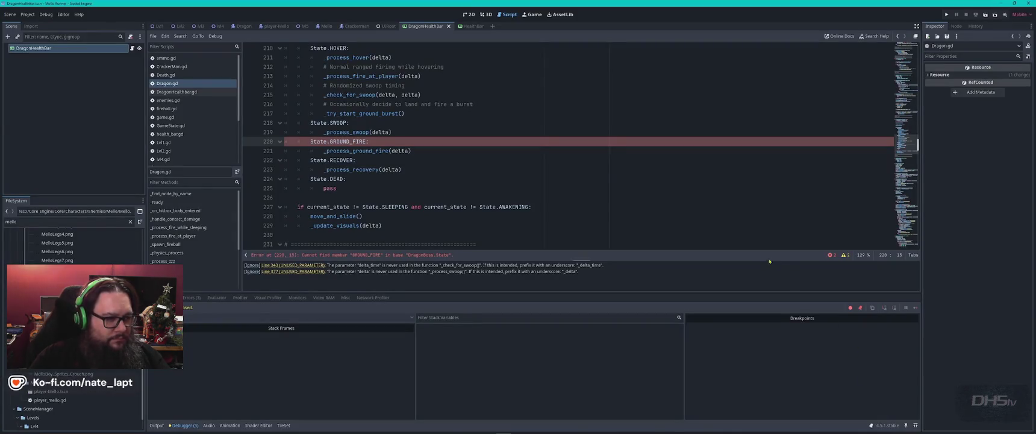
click(483, 182)
key(ctrl+f)
text(deg_to)
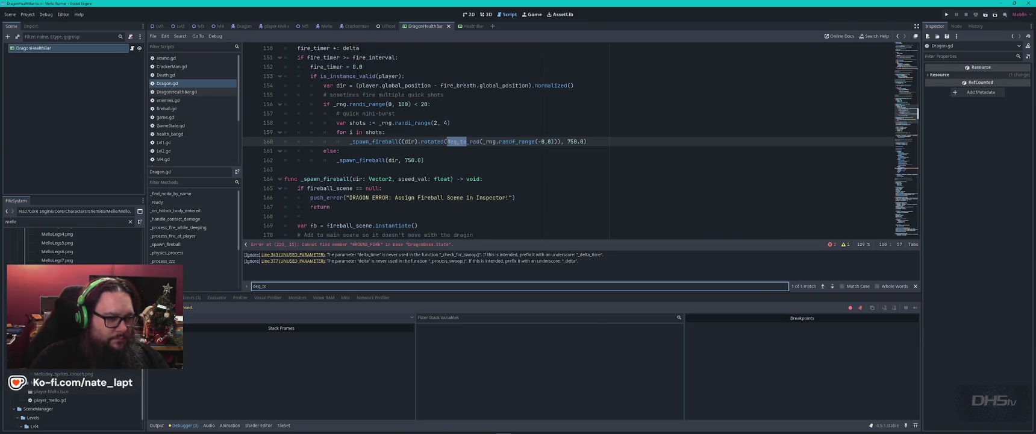
key(Escape)
double_click(476, 142)
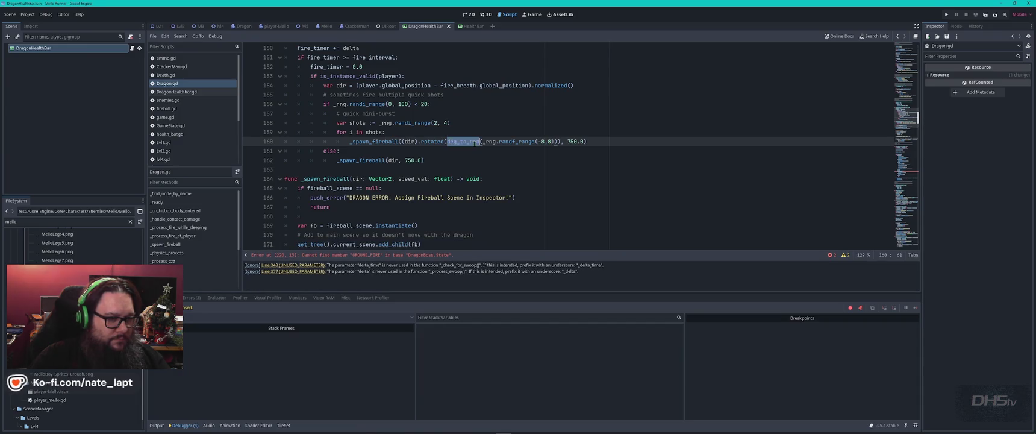
key(alt+Tab)
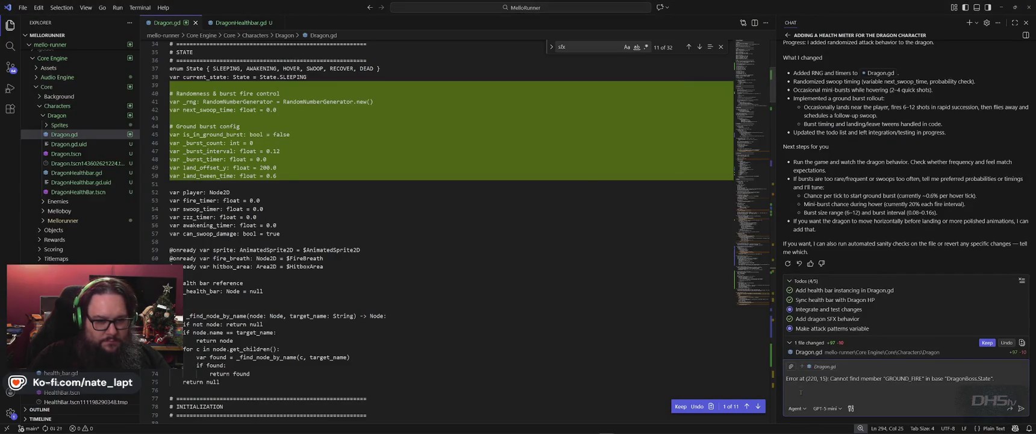
Add 'I changed deg2rad to deg_to_rad' above the error in Copilot Chat and send it.
key(shift+Return)
key(shift+Return)
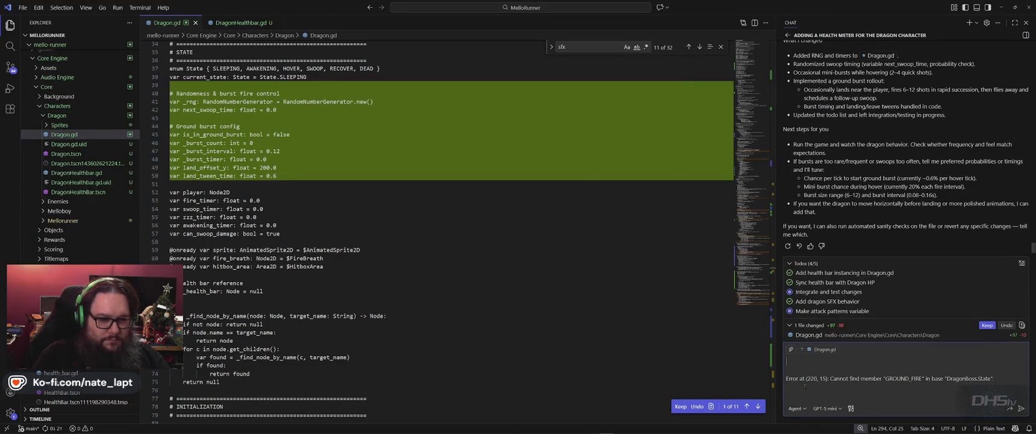
text(I changed )
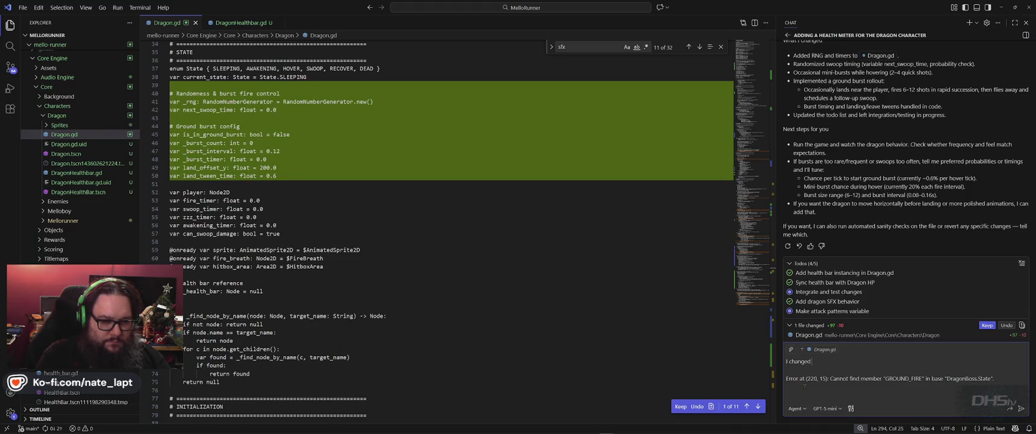
text(deg_to_rad deg_to_rad)
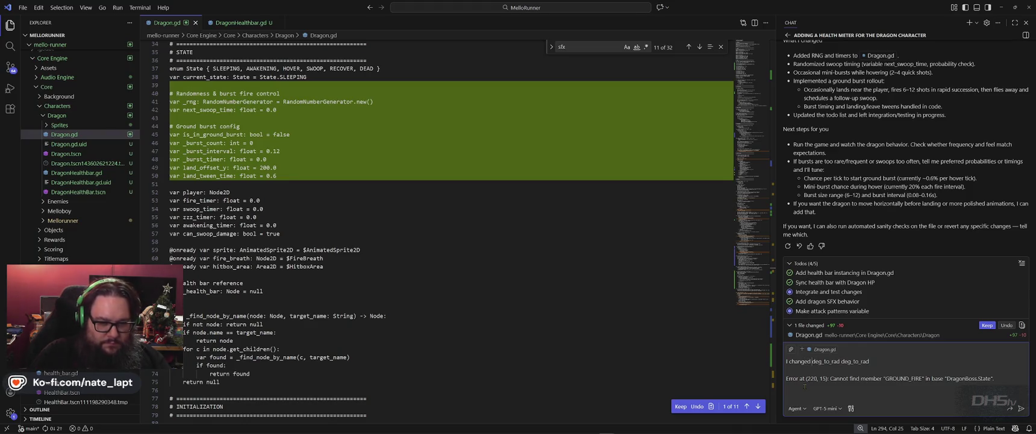
key(BackSpace)
key(BackSpace)
key(BackSpace)
text(2rad)
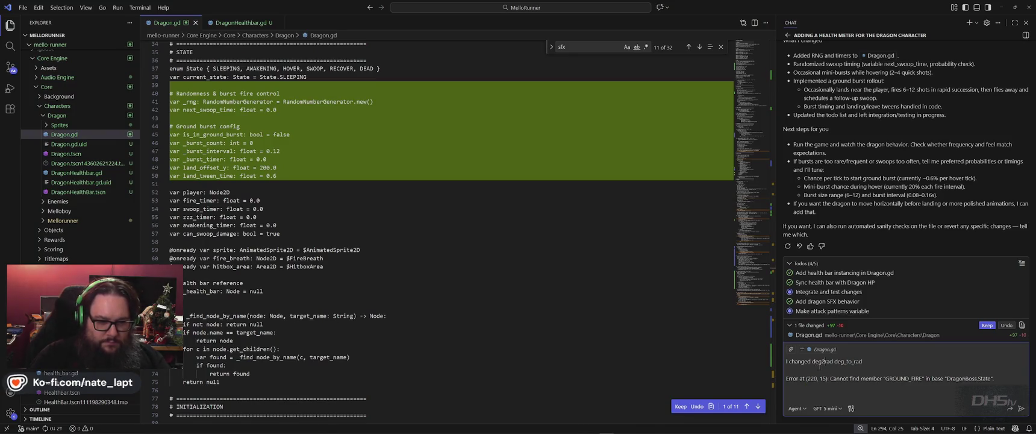
text( to)
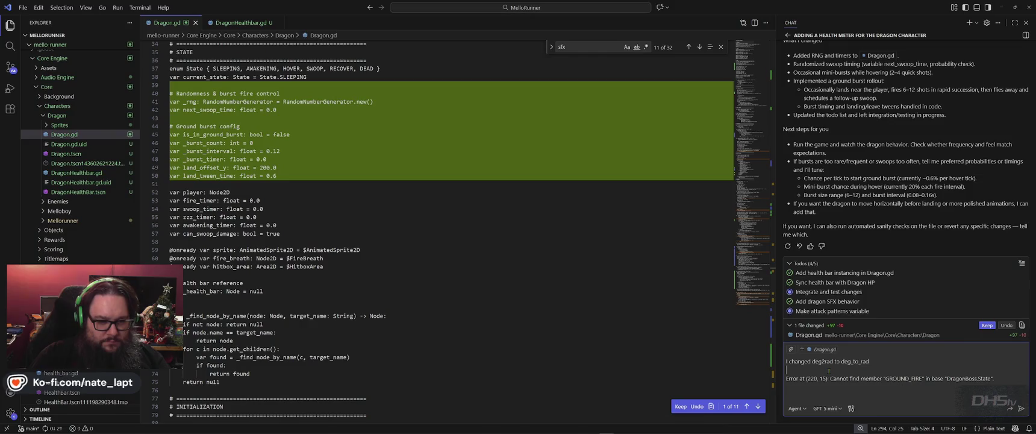
key(Return)
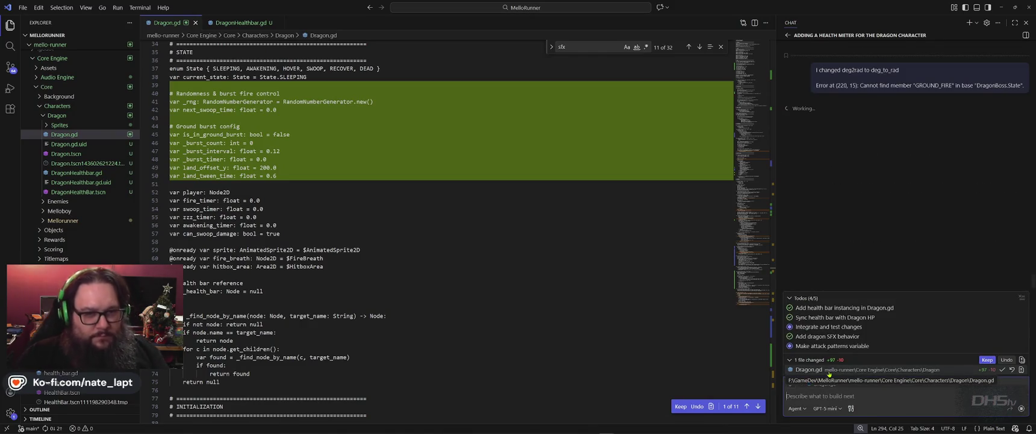
key(alt+Tab)
key(alt+Tab)
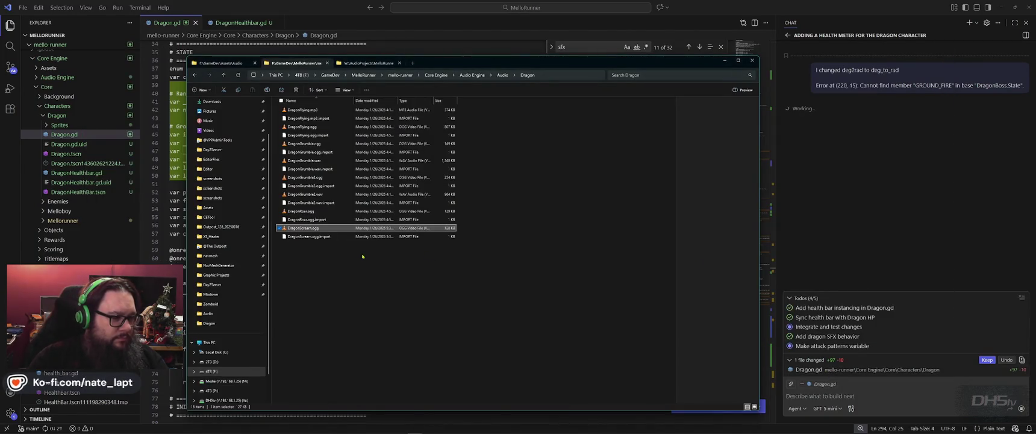
Filter Godot's FileSystem for 'dra' and copy the dragon scream file's UID.
key(alt+Tab)
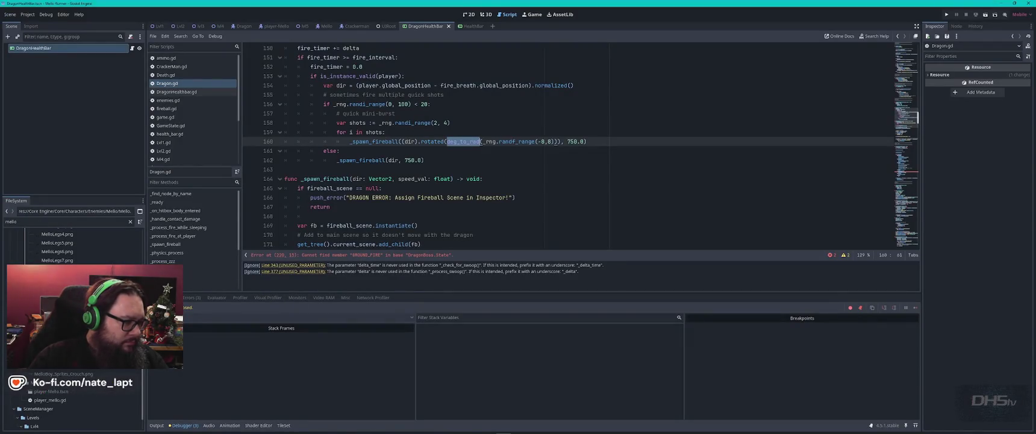
scroll(36, 247, up, 5)
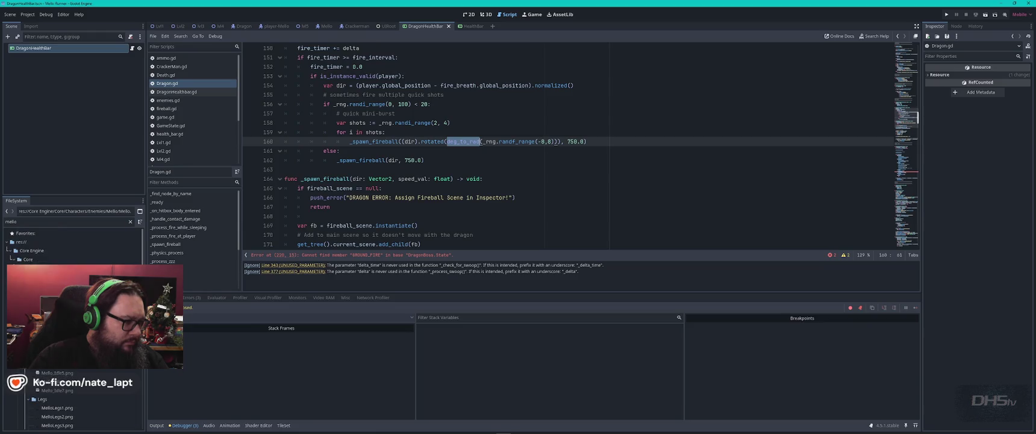
double_click(24, 222)
text(dra)
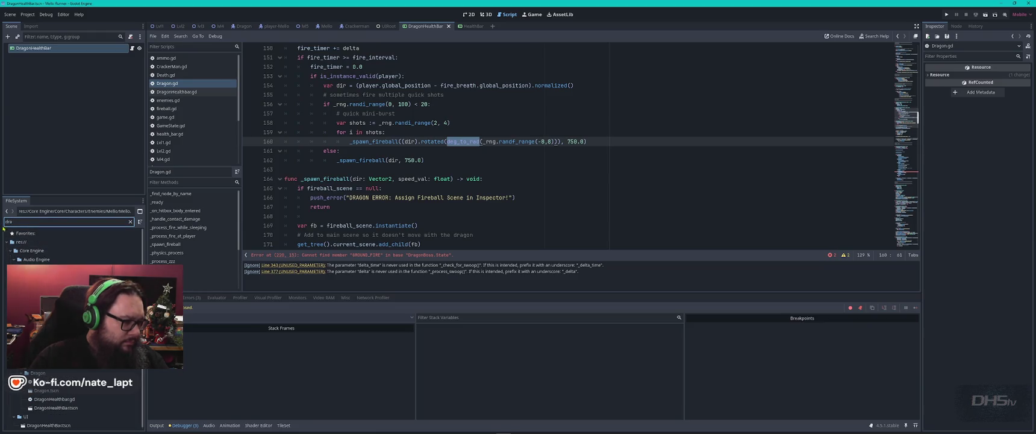
click(51, 359)
right_click(51, 358)
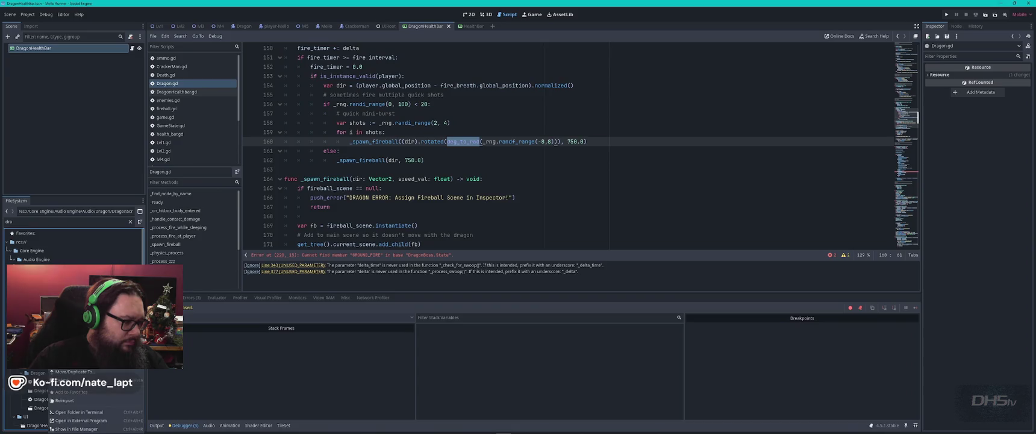
key(Escape)
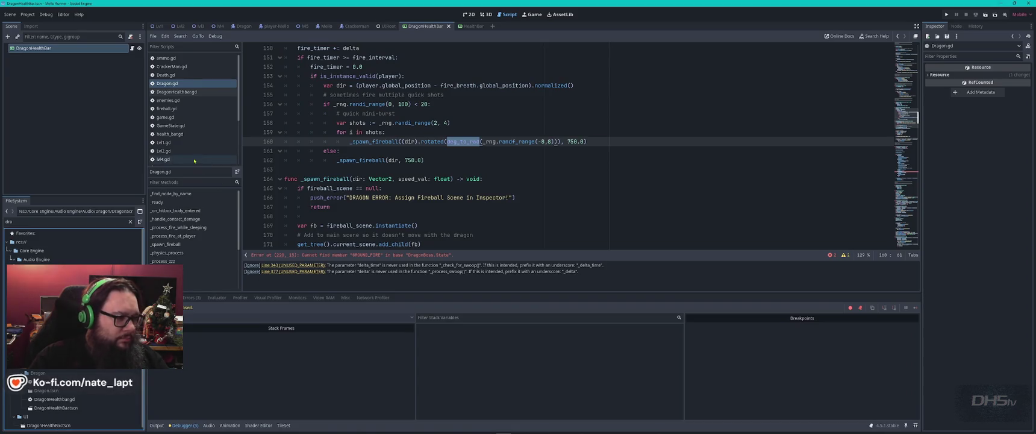
Open sfx.gd and duplicate the DragonRoar_SFX declaration on the line below.
scroll(179, 153, down, 3)
click(171, 149)
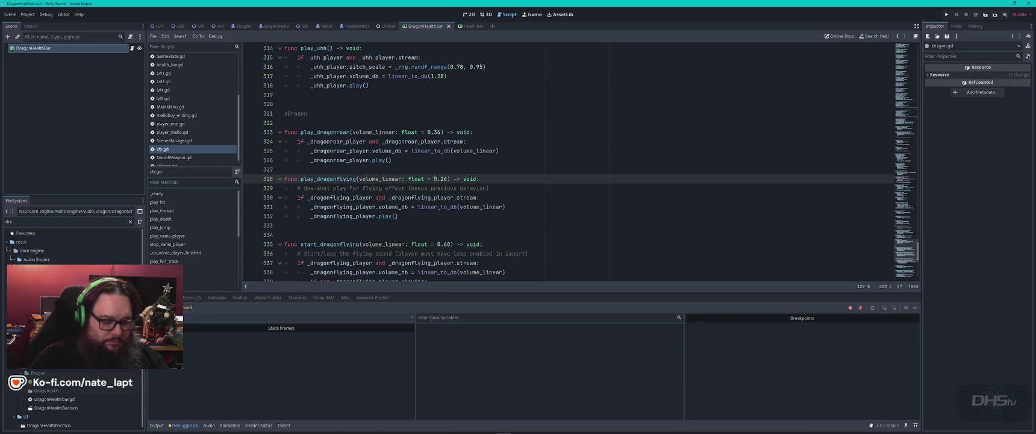
key(ctrl+Home)
click(457, 225)
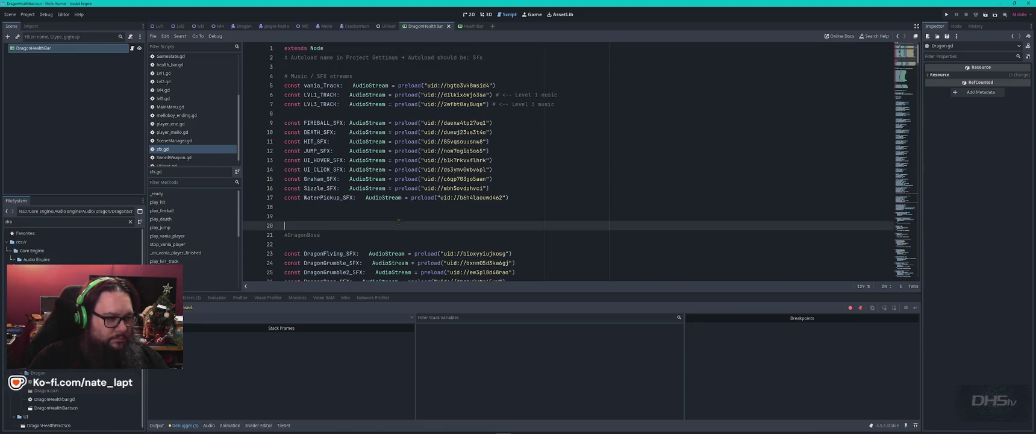
scroll(445, 216, down, 3)
click(434, 208)
text(uid://db6e06ge5qrgd)
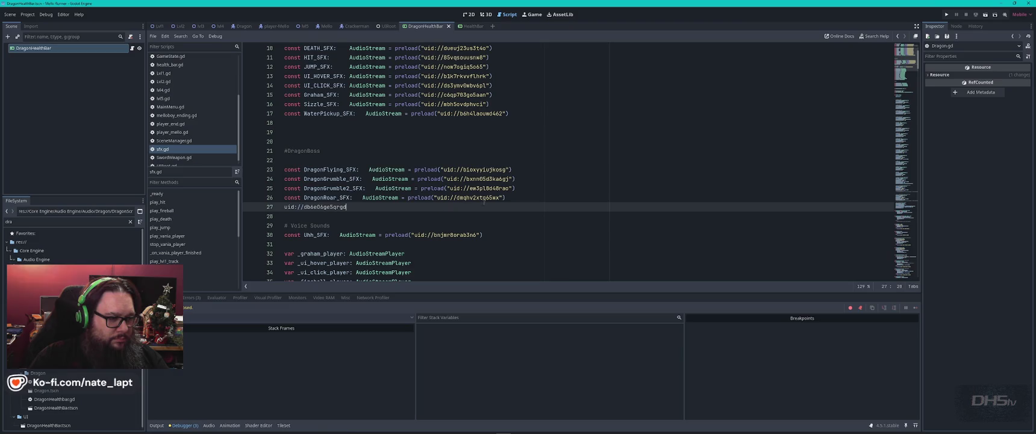
drag(524, 188, 528, 196)
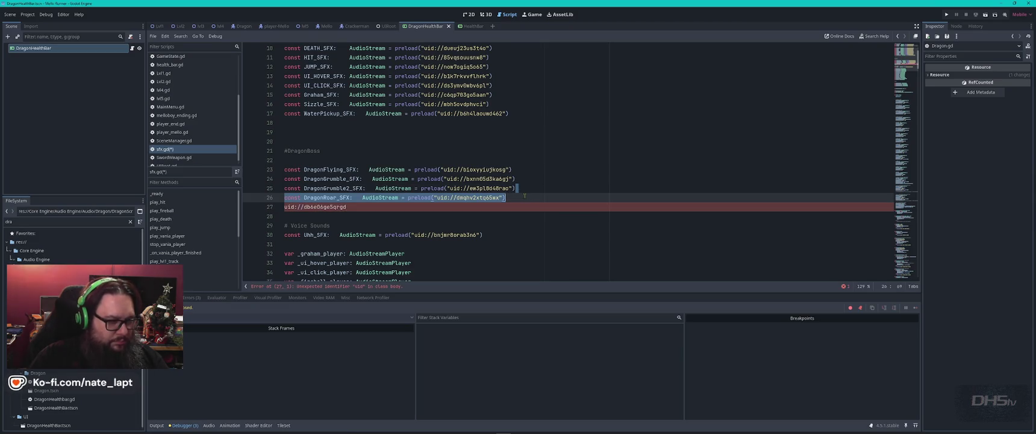
click(515, 205)
text(const DragonRoar_SFX:   AudioStream = preload("uid://dmqhv2xtq65wx"))
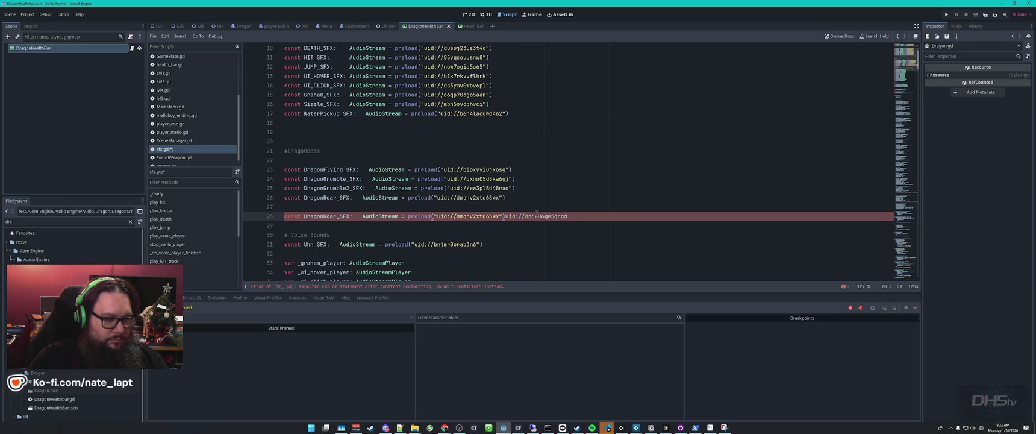
Put uid://db6e06ge5qrgd into the duplicated DragonRoar_SFX line and remove the stray blank line.
key(ctrl+shift+Left)
key(ctrl+shift+Left)
key(ctrl+shift+Left)
key(BackSpace)
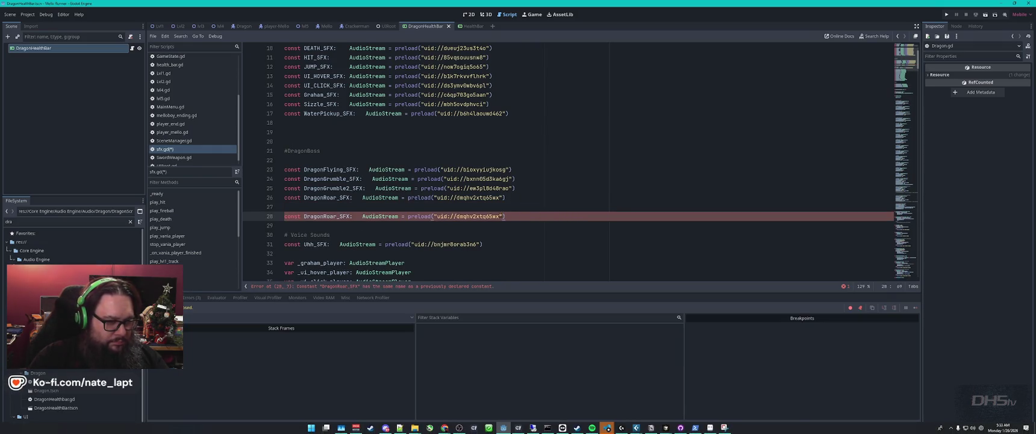
key(ctrl+z)
click(457, 206)
key(BackSpace)
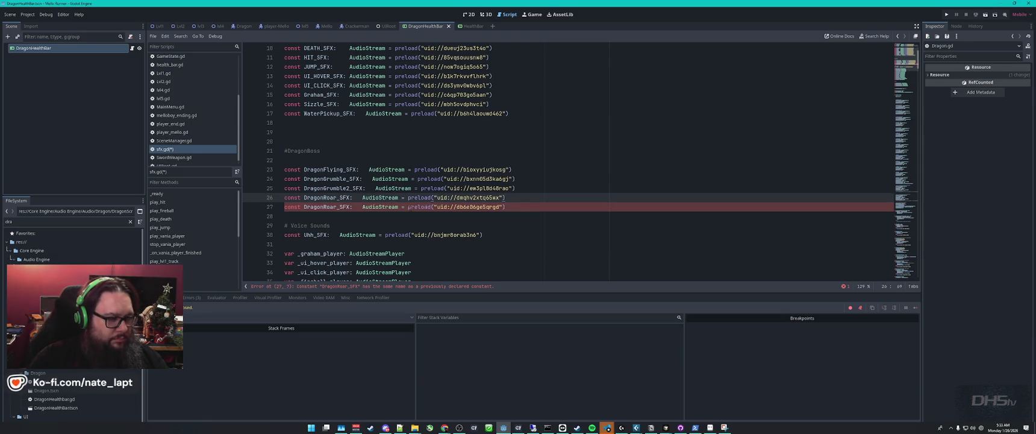
double_click(328, 206)
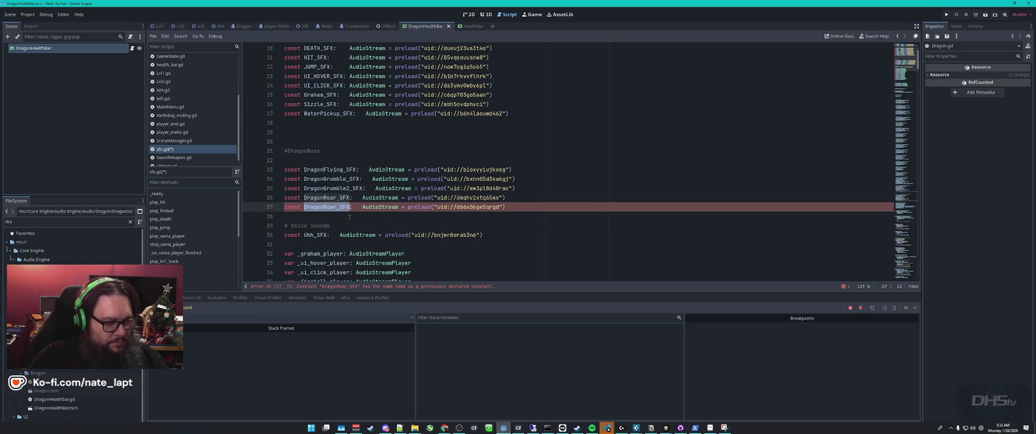
key(alt+Tab)
key(Tab)
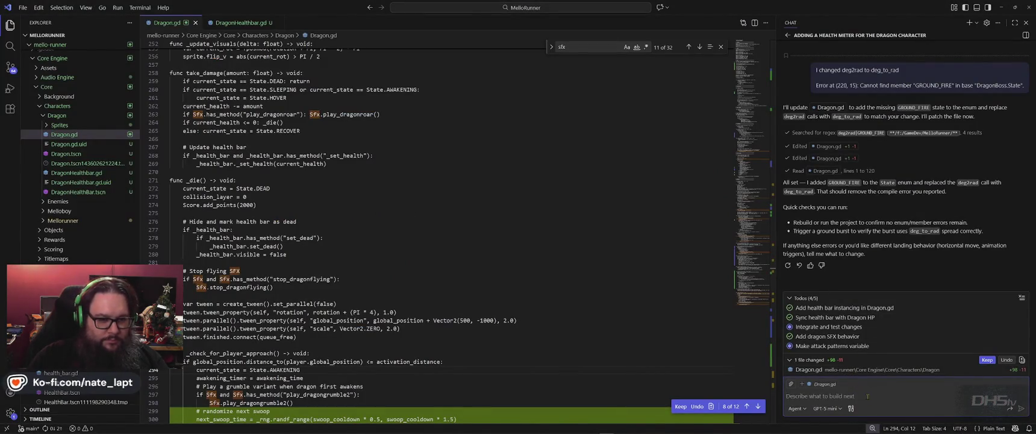
Write 'Update sfx.gd with a new entry for DragonRoar_SFX' plus a line about the dragon's damage sound.
text(Update sfx.g)
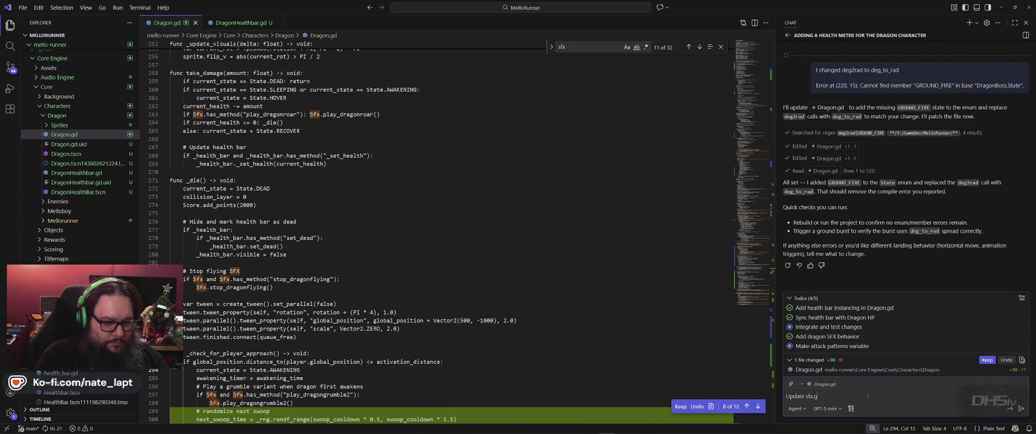
text(d with )
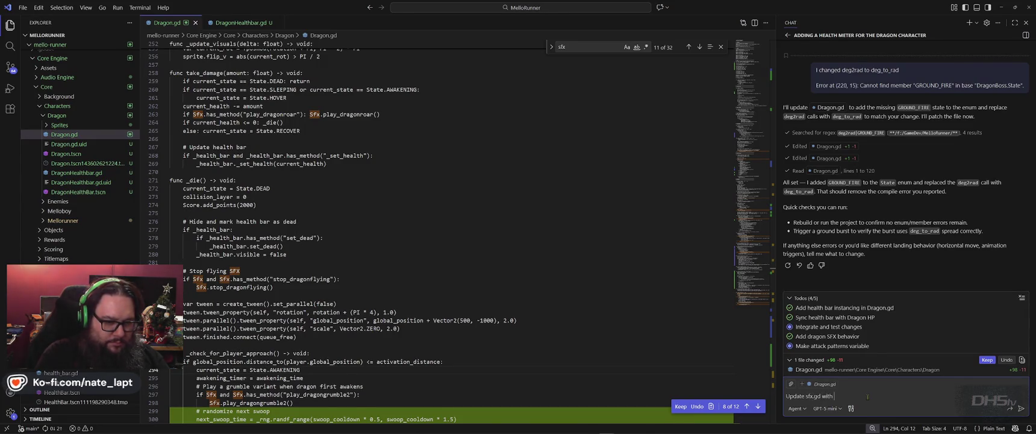
text(a new entry)
text( for DragonRoar_SFX)
key(shift+Return)
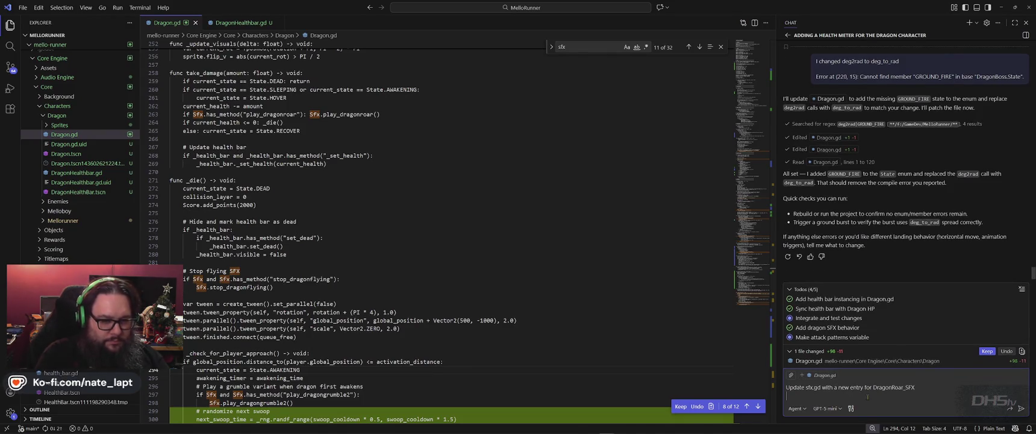
text(Then use th)
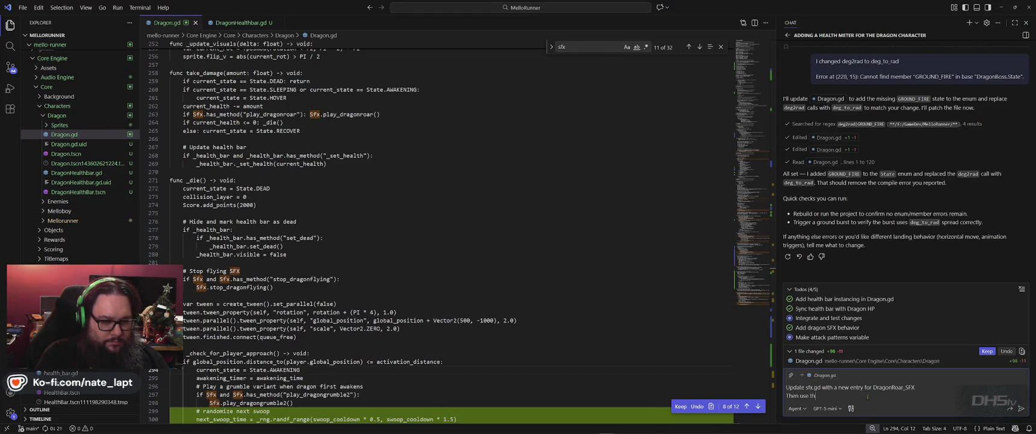
text(at for the dragon damag)
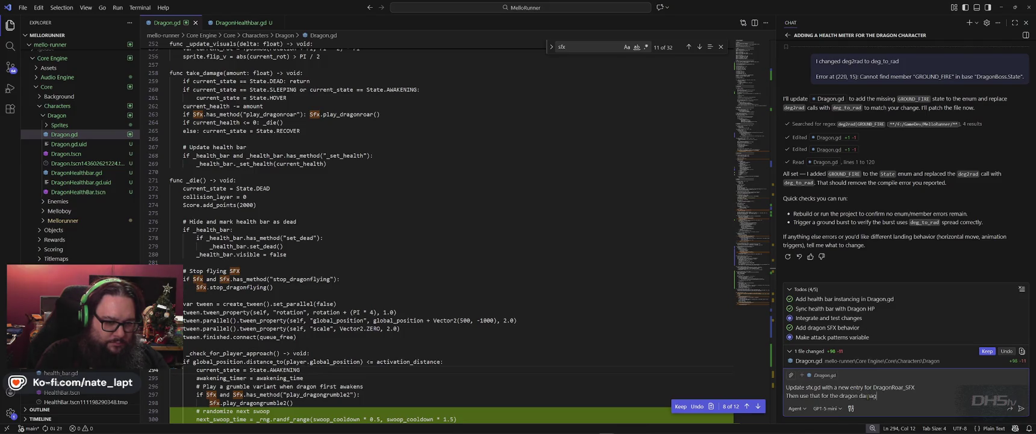
text(e sound)
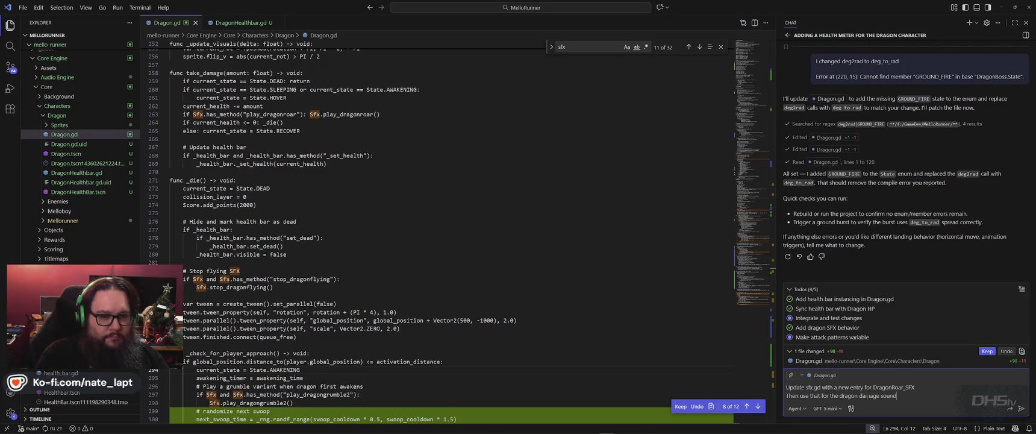
text(takes)
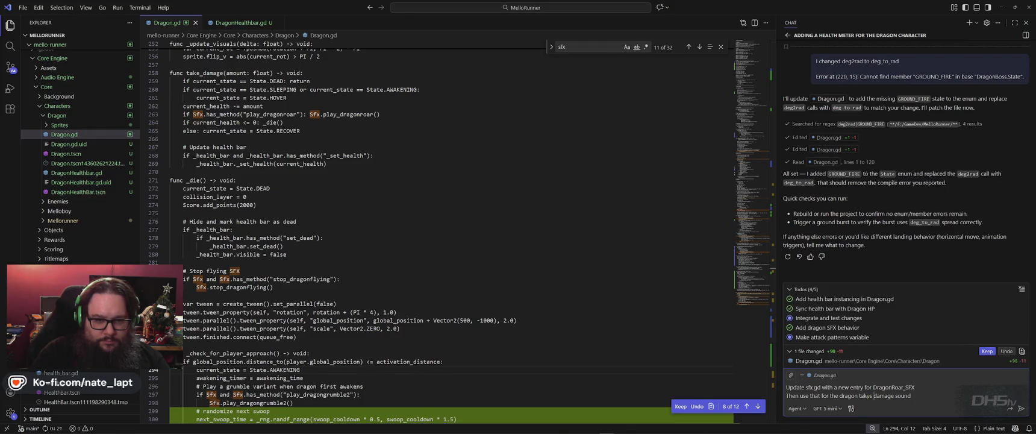
Send the Copilot prompt to add a DragonRoar_SFX constant and play it in take_damage().
key(Return)
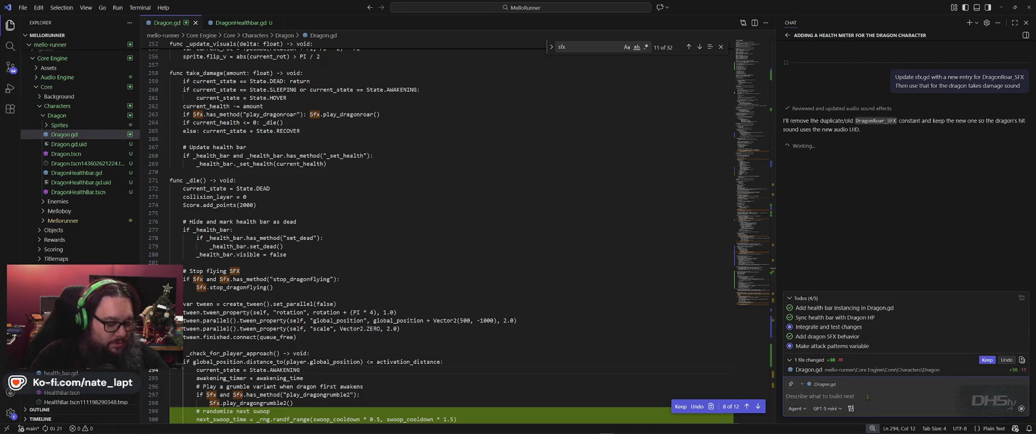
key(alt+Tab)
key(Tab)
key(Tab)
key(Tab)
key(Escape)
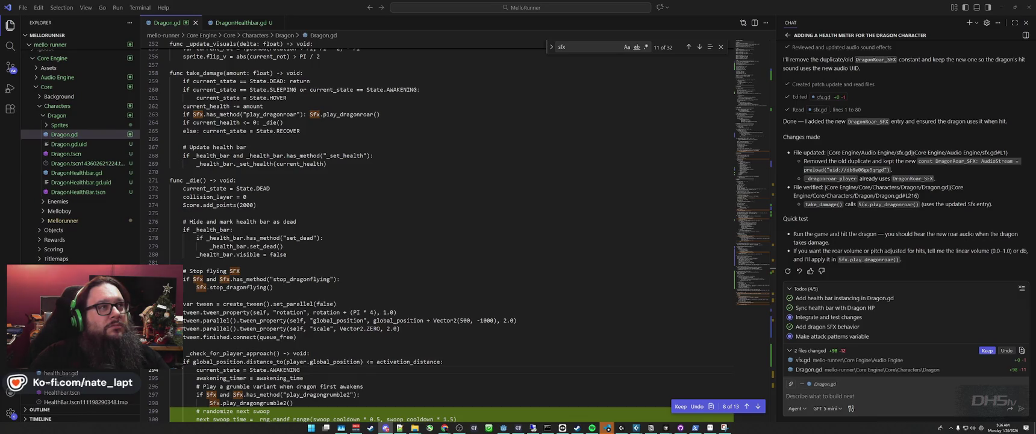
key(super)
Dismiss a Start search and two cancelled screen captures, then switch windows toward Godot.
text(s)
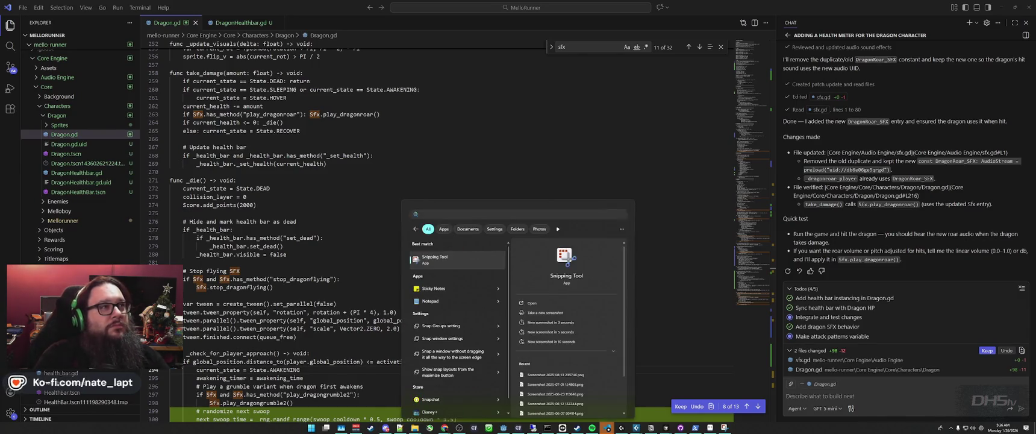
key(Escape)
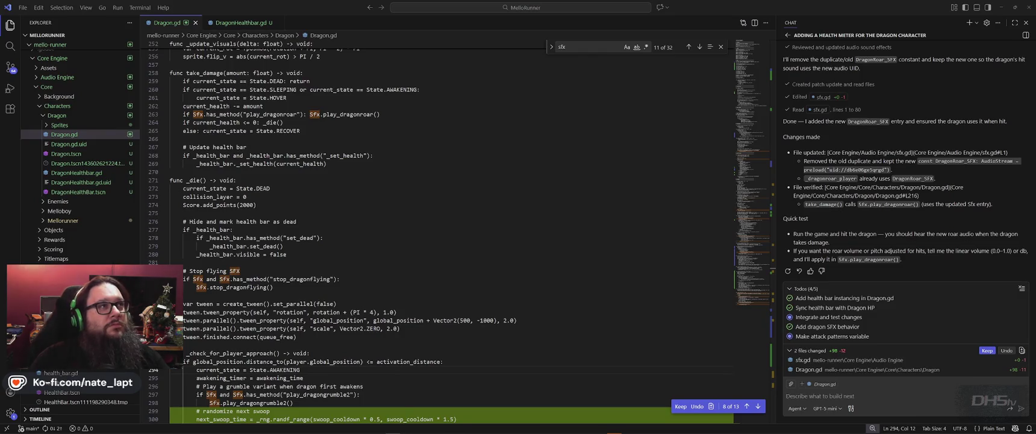
key(super+shift+s)
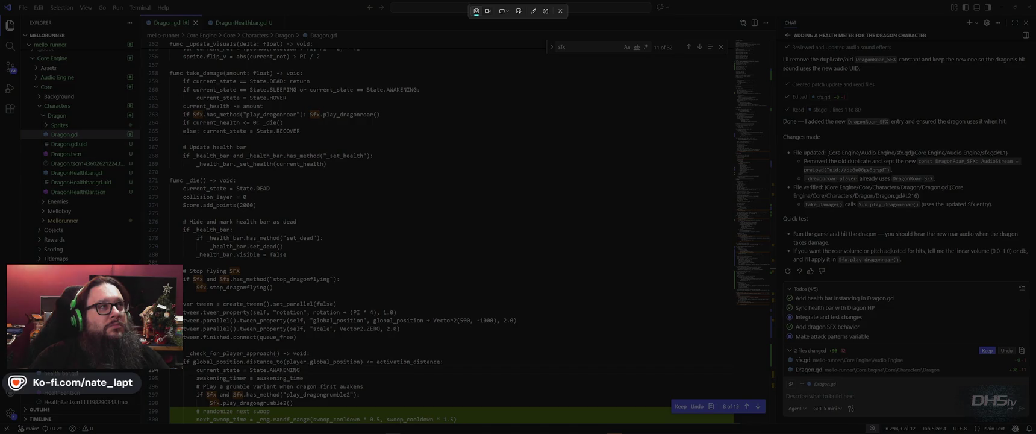
key(Escape)
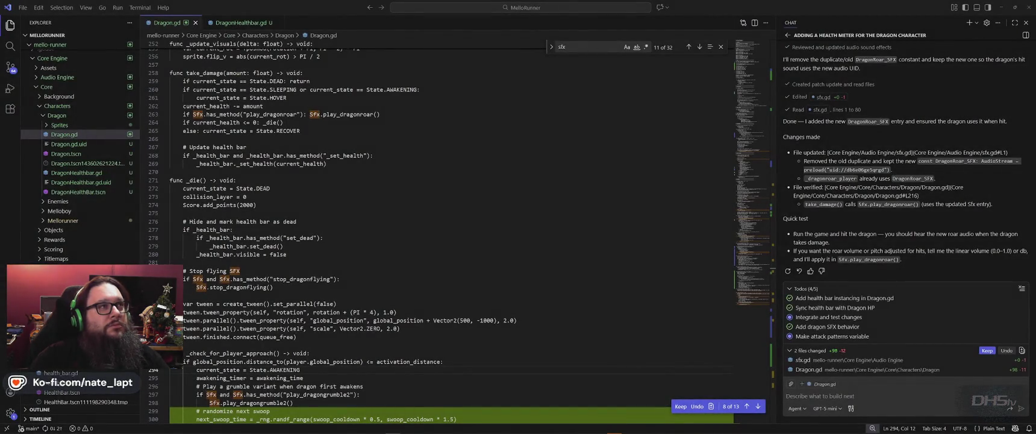
key(super+shift+s)
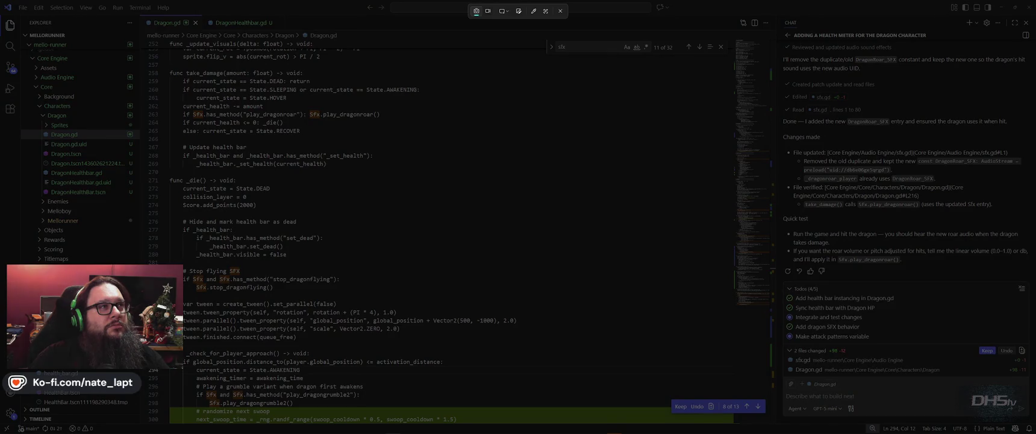
key(Escape)
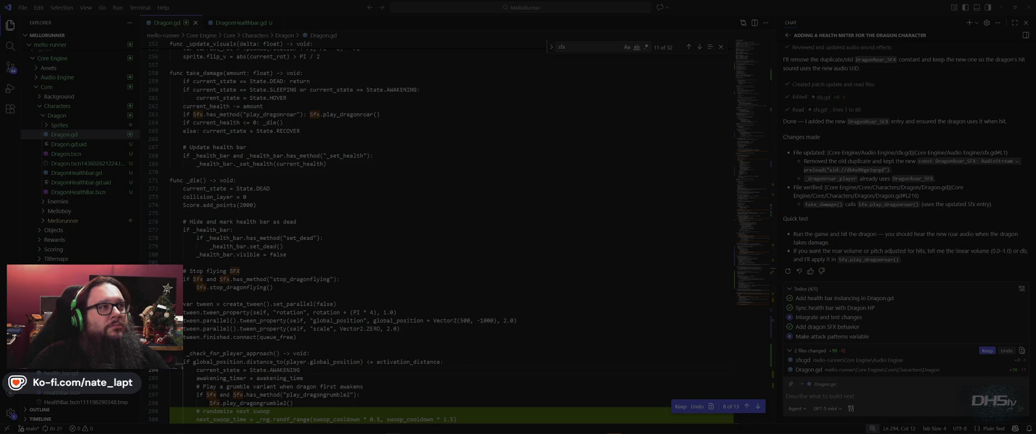
key(Escape)
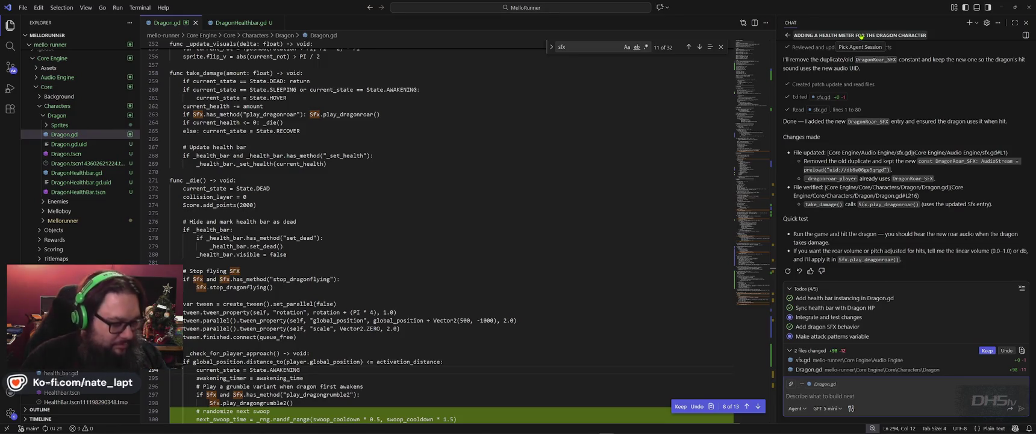
key(alt+Tab)
key(alt+Tab)
key(alt+Tab)
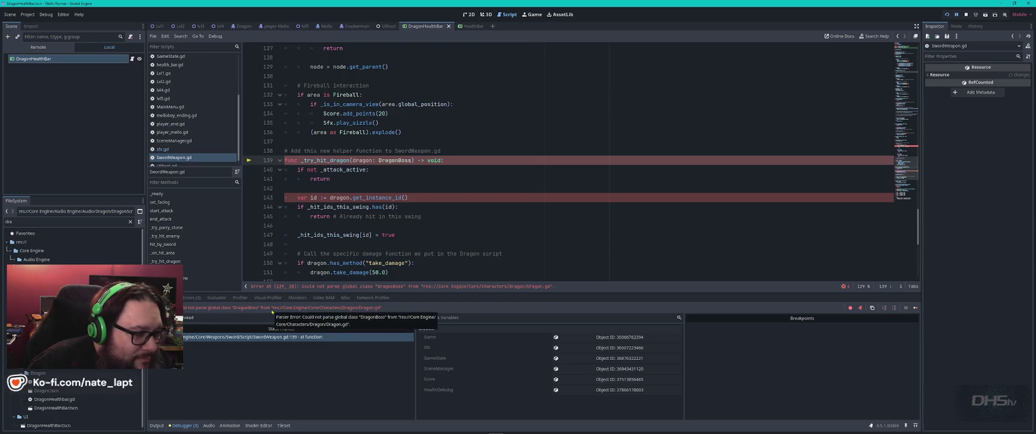
Open sfx.gd and then Dragon.gd in Godot's script editor.
click(400, 185)
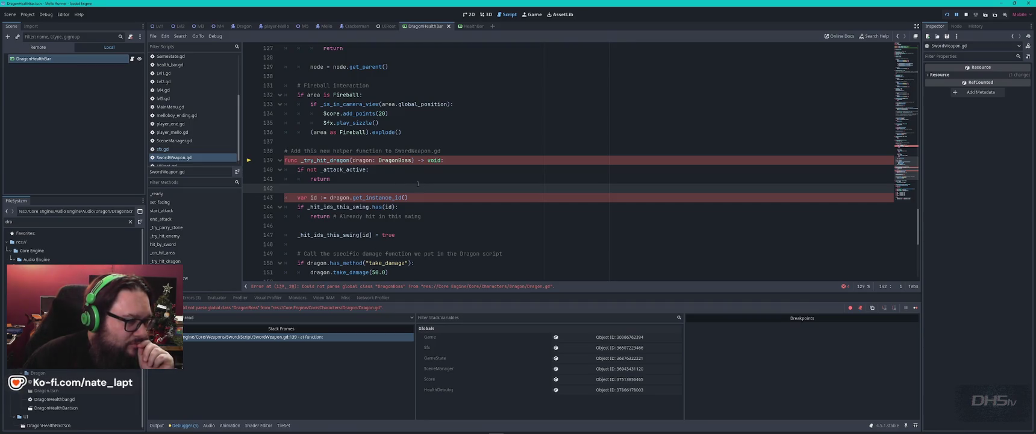
click(163, 148)
scroll(179, 68, up, 2)
scroll(179, 68, up, 2)
click(167, 83)
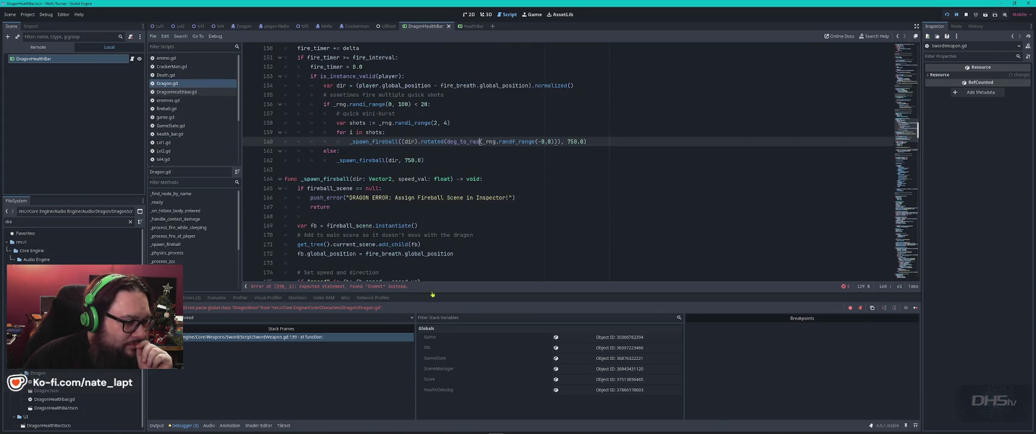
Follow the DragonBoss parse error to SwordWeapon.gd line 139, then return to VS Code.
double_click(246, 307)
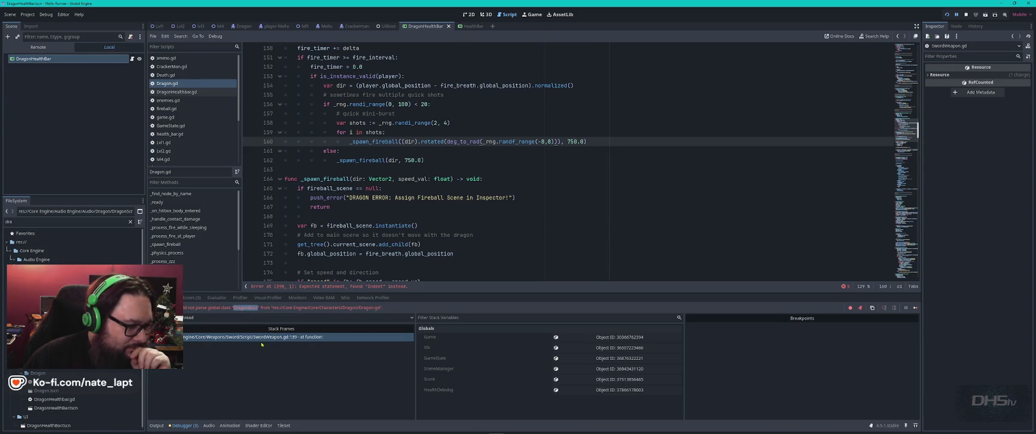
click(262, 340)
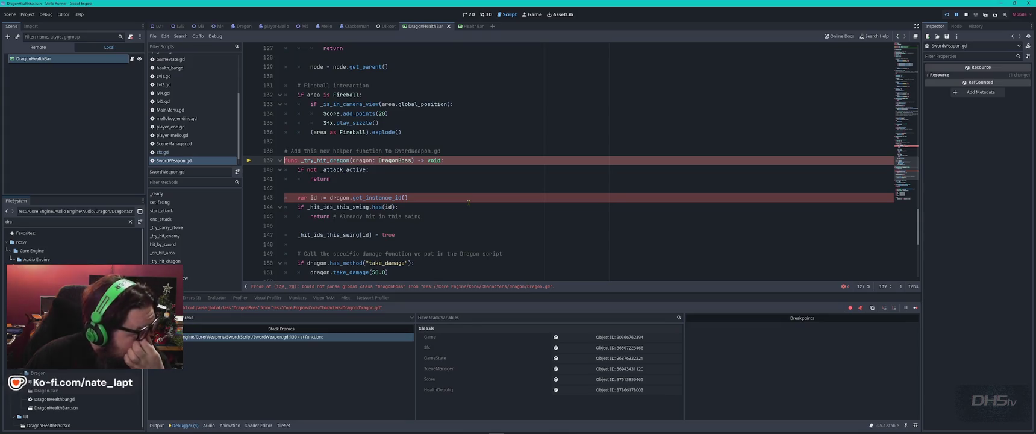
key(alt+Tab)
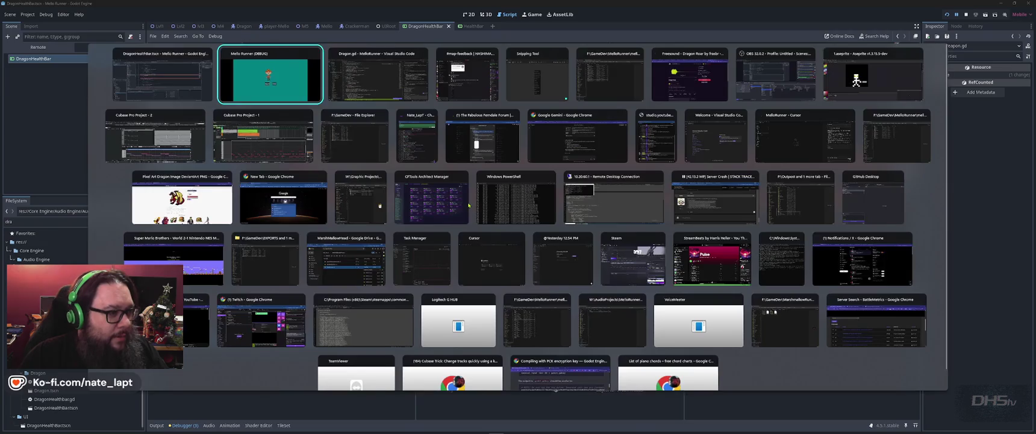
key(alt+Tab)
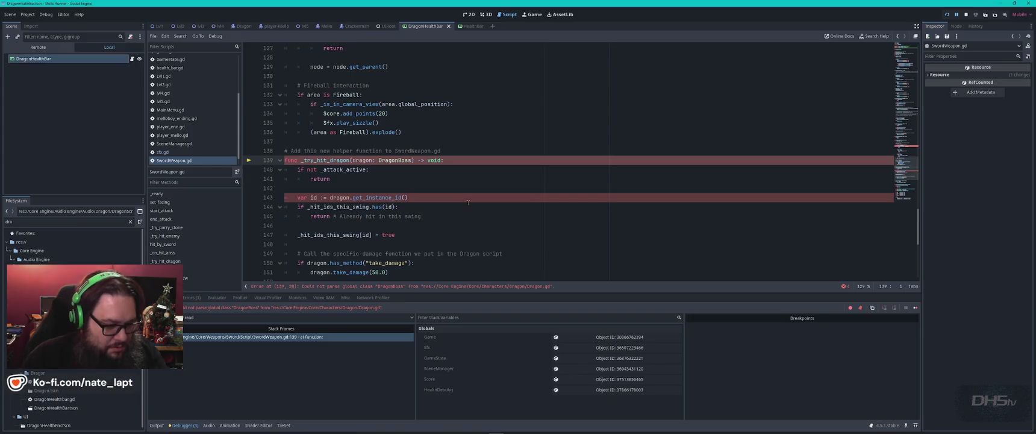
key(alt+Tab)
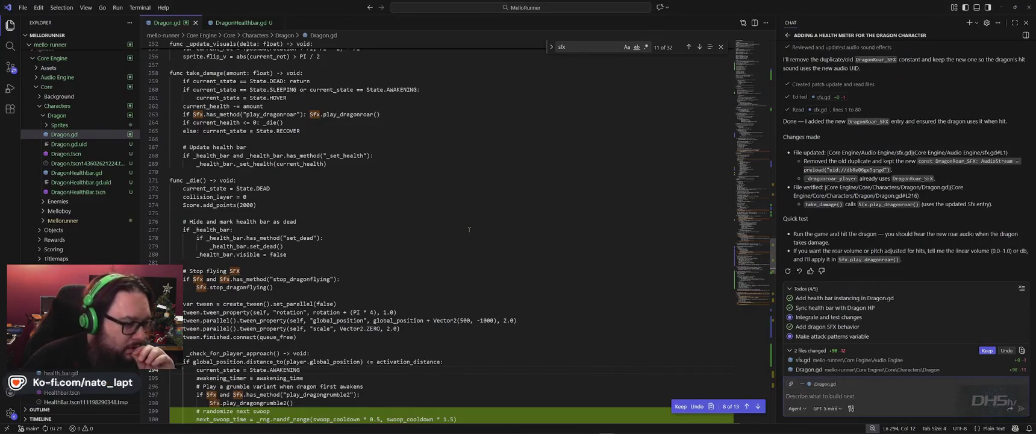
Scroll through Copilot's DragonRoar_SFX reply, then go back to Godot's sfx.gd script.
mouse_move(887, 299)
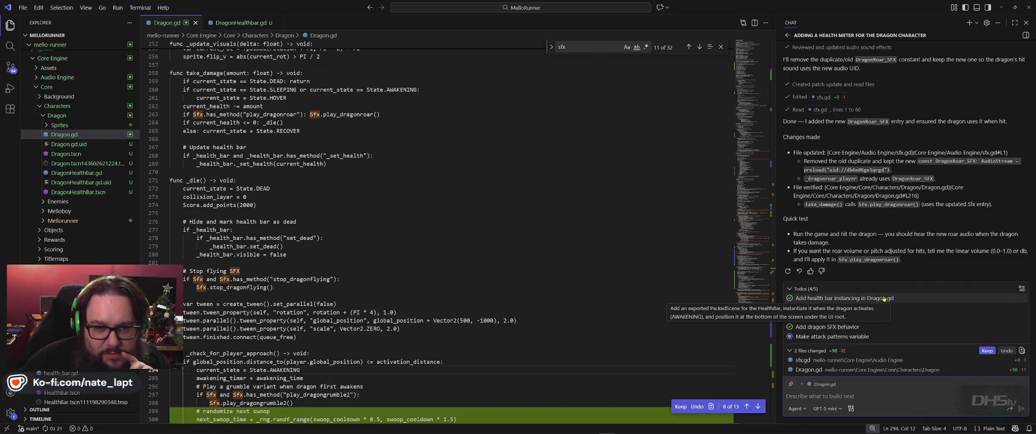
scroll(902, 217, up, 1)
scroll(903, 217, up, 5)
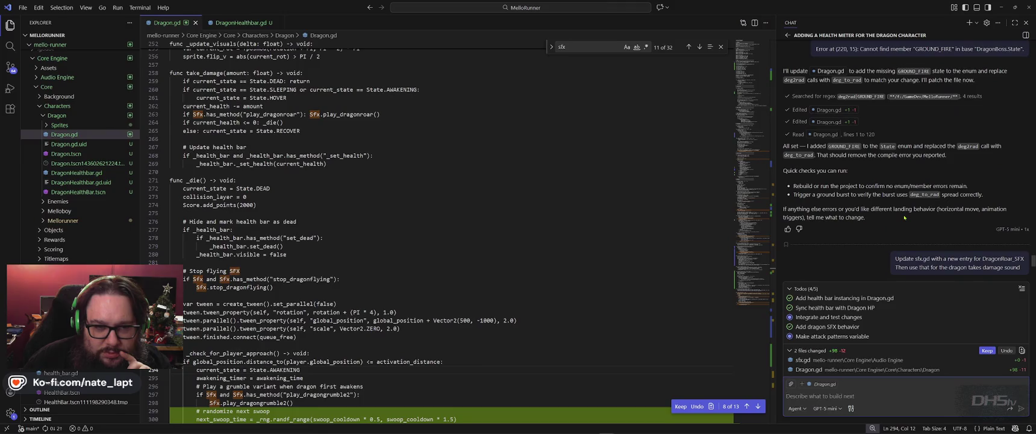
scroll(904, 217, down, 1)
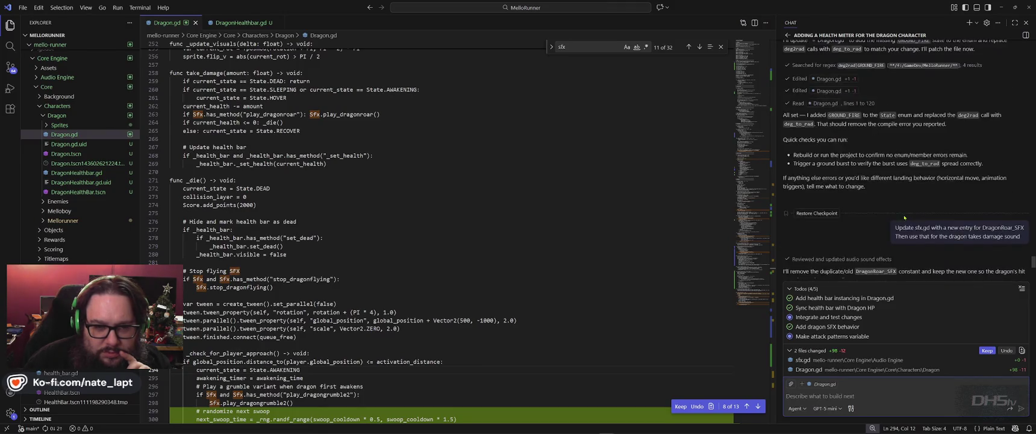
scroll(904, 217, down, 4)
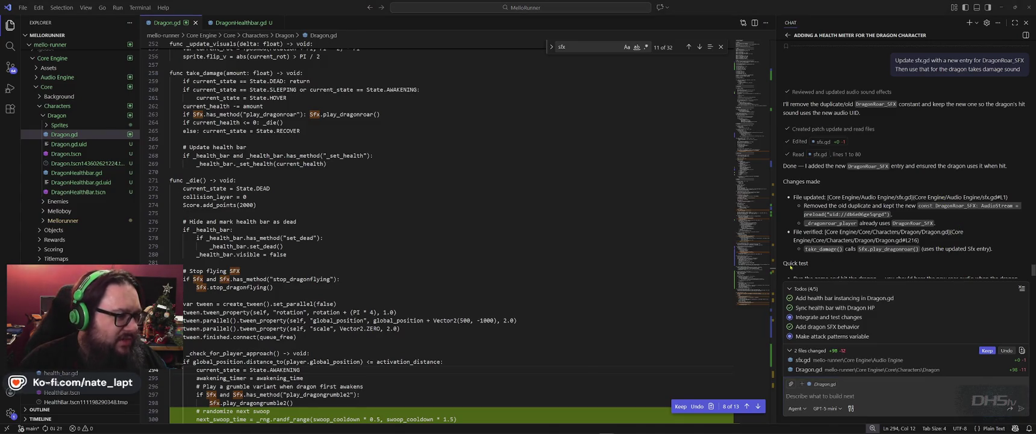
key(alt+Tab)
click(163, 152)
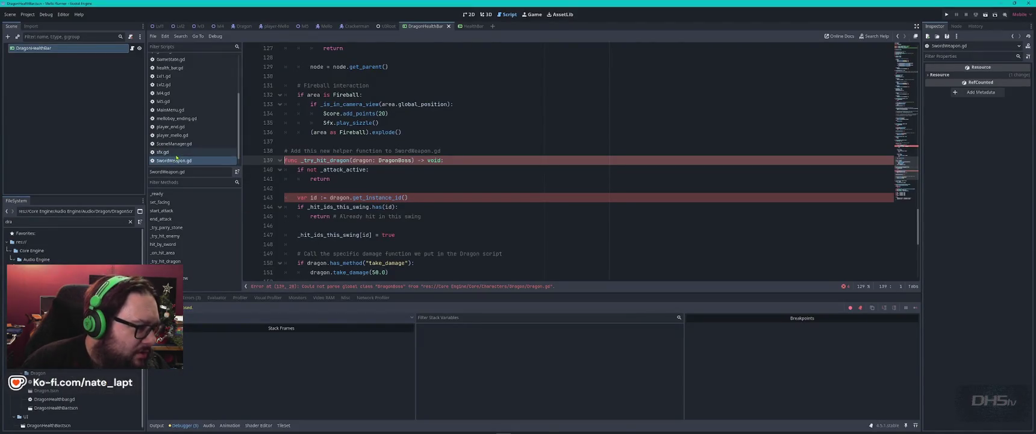
Search sfx.gd for 'dragon' to locate the DragonRoar_SFX constant.
click(333, 198)
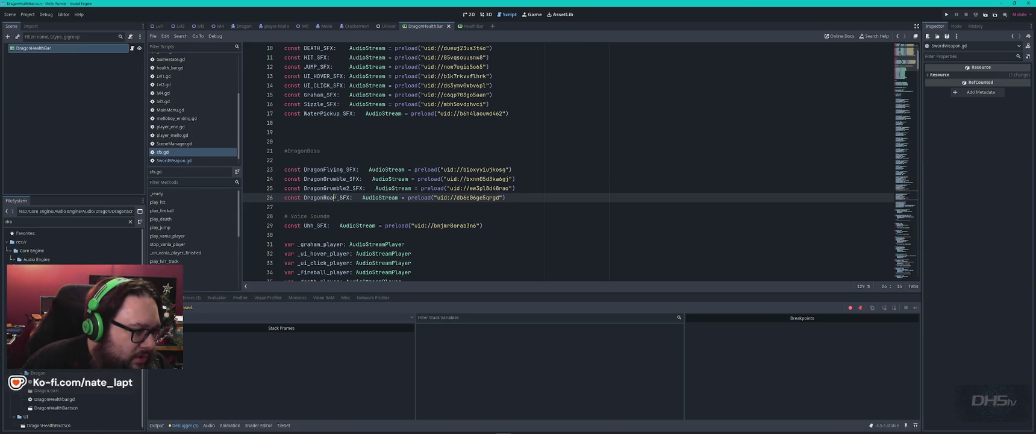
scroll(336, 197, down, 10)
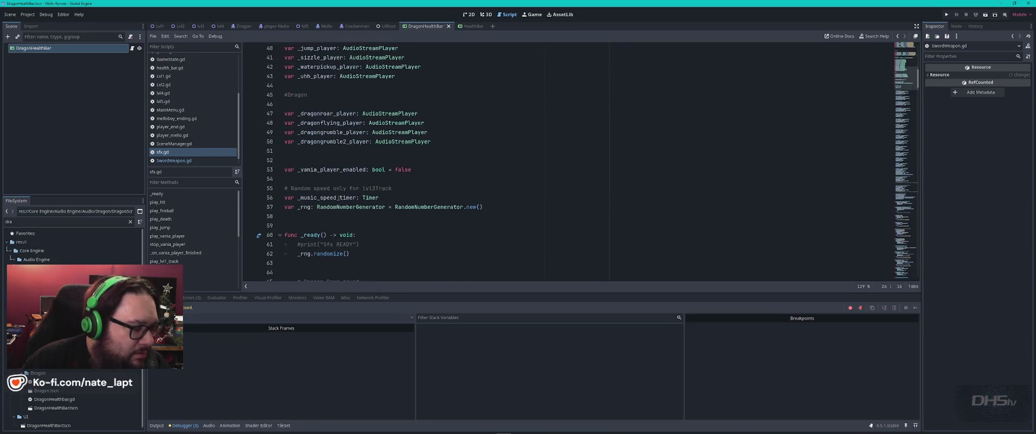
scroll(337, 197, up, 7)
key(ctrl+f)
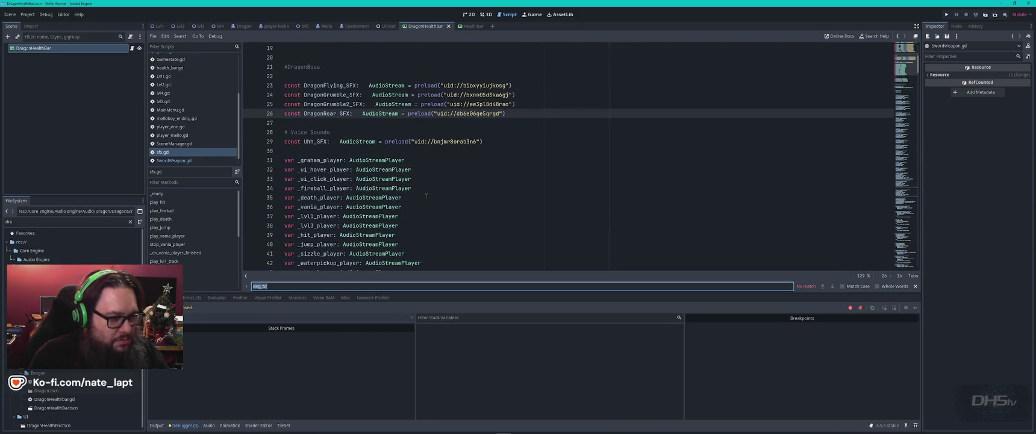
text(dragonscre)
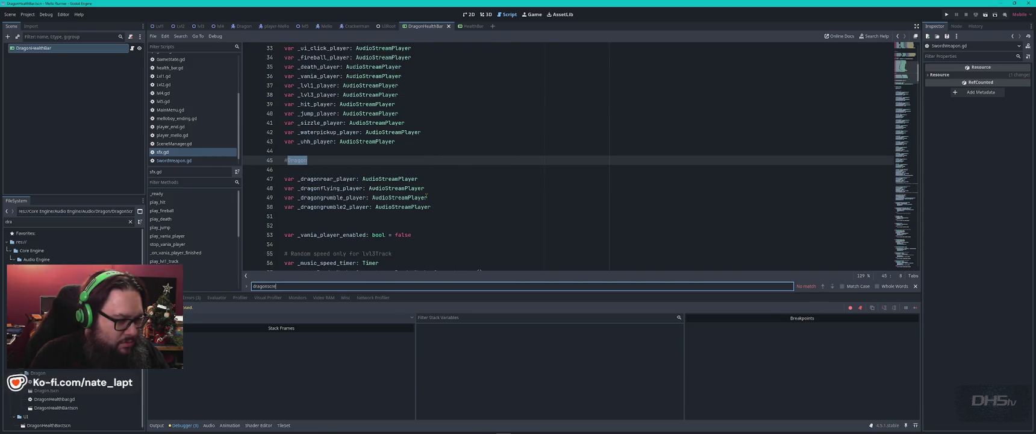
key(Escape)
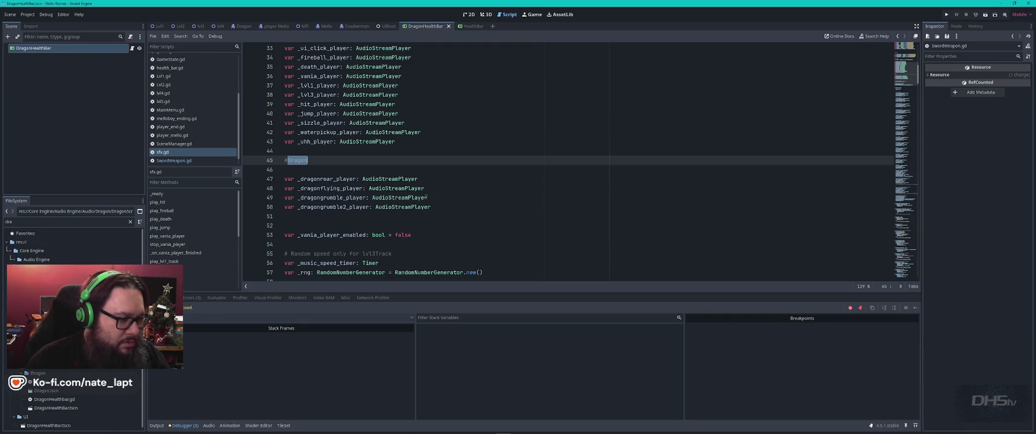
Replace the entire sfx.gd script with the updated sound list from the clipboard.
scroll(425, 198, up, 7)
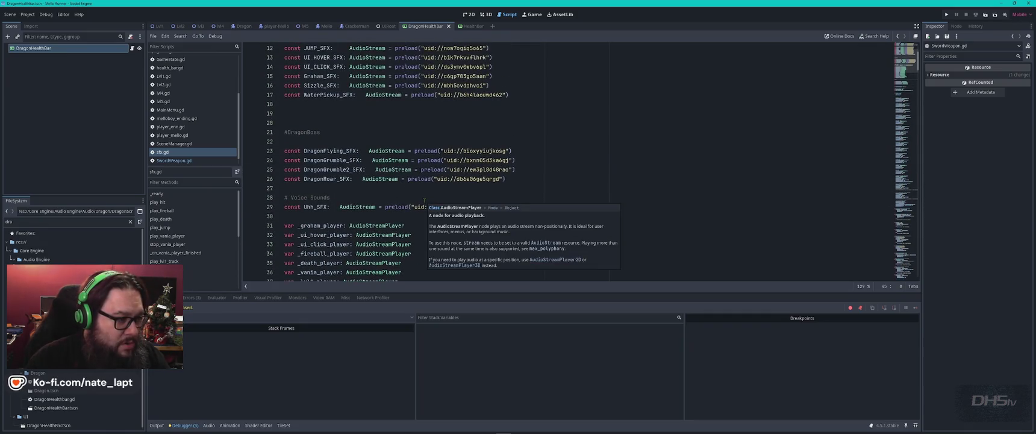
click(520, 184)
key(ctrl+shift+Home)
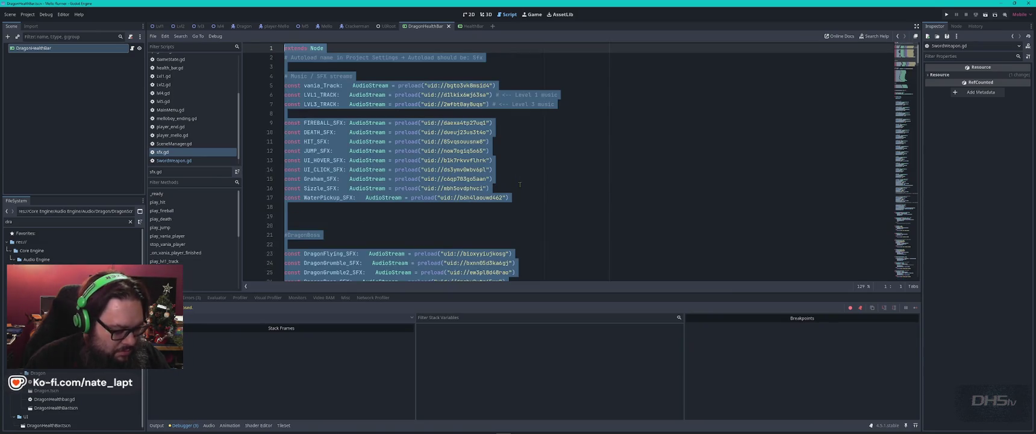
key(ctrl+v)
scroll(539, 188, down, 2)
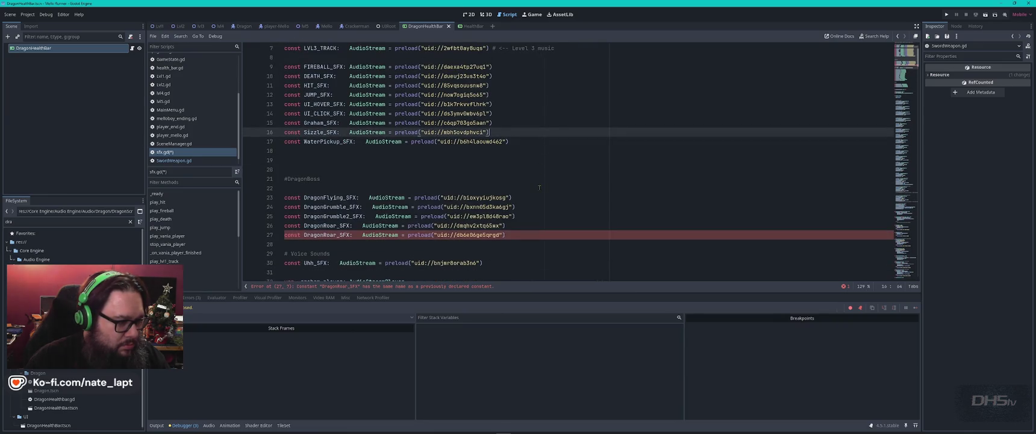
Rename the duplicate line-27 roar constant to DragonScream_SFX and select the new name.
click(336, 234)
key(BackSpace)
key(BackSpace)
key(BackSpace)
text(Scream)
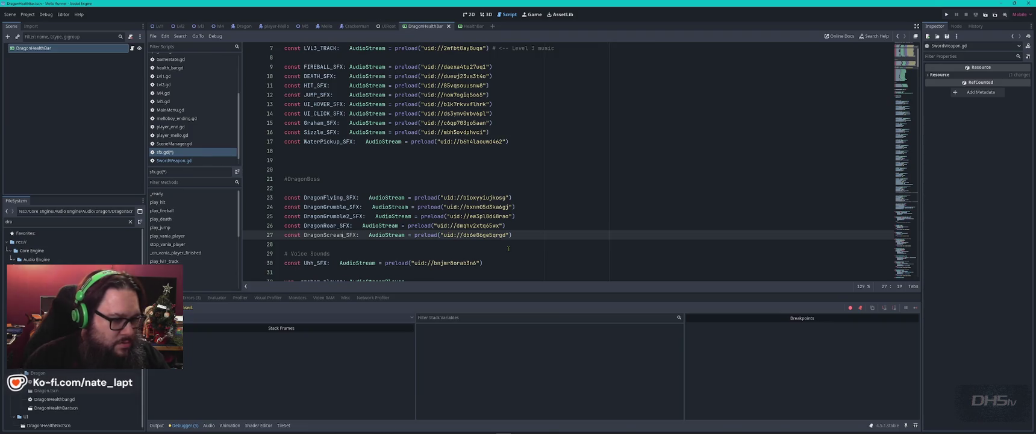
double_click(330, 234)
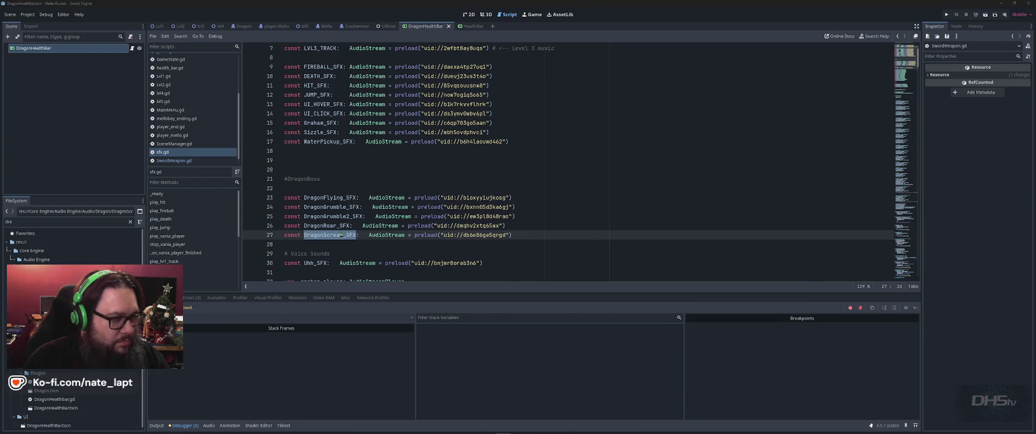
key(alt+Tab)
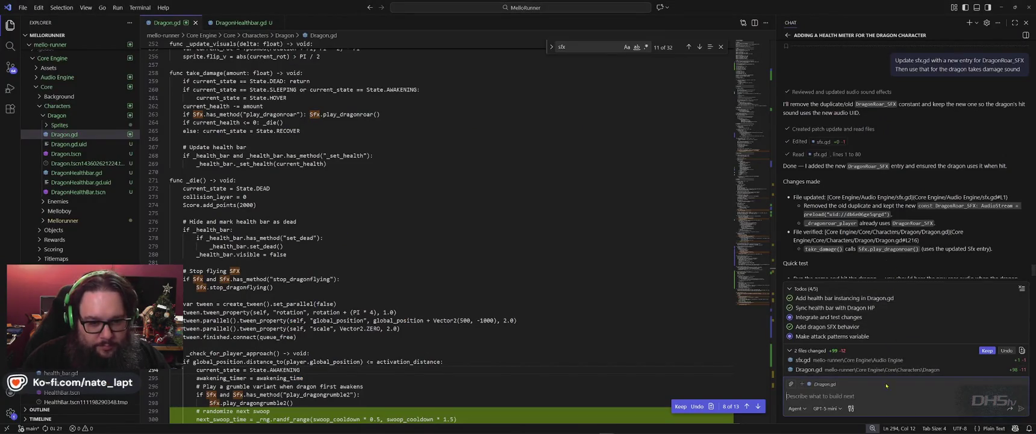
Write 'mistake, DragonScream_SFX is' plus a second line saying Swordweapon.gd no longer works.
text(mistak)
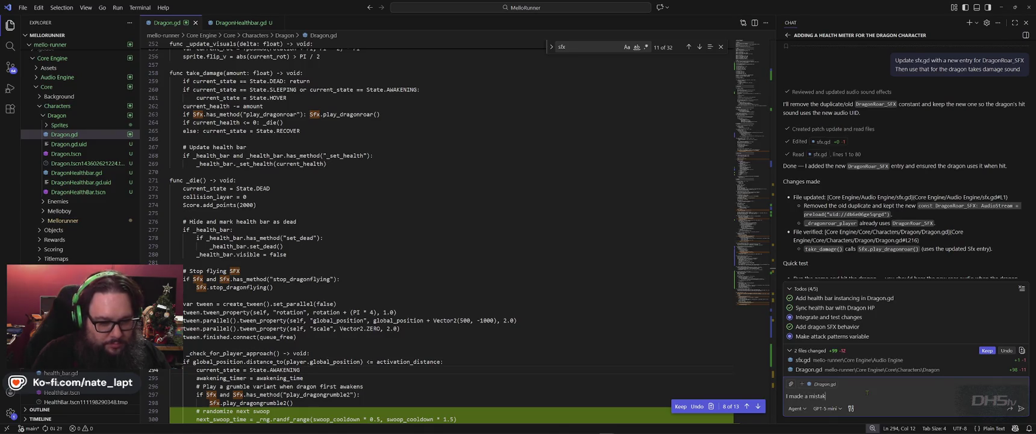
text(e, DragonScream_SFX)
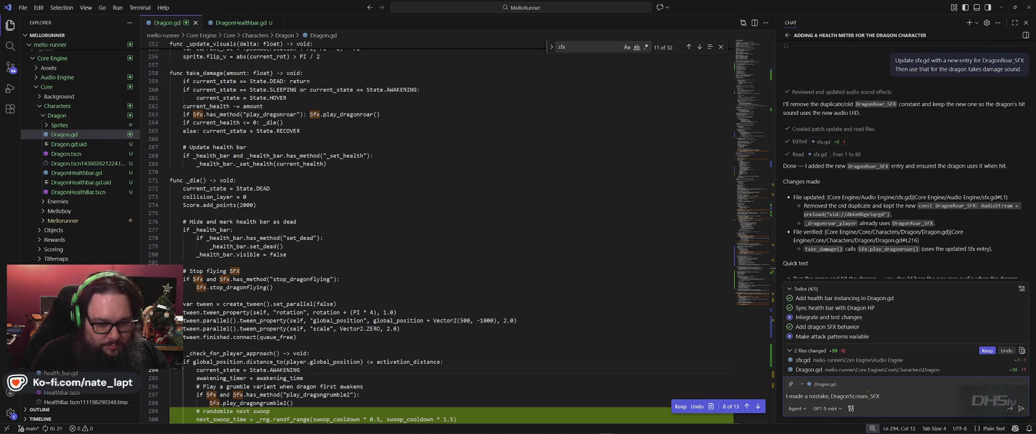
text( is the new line!)
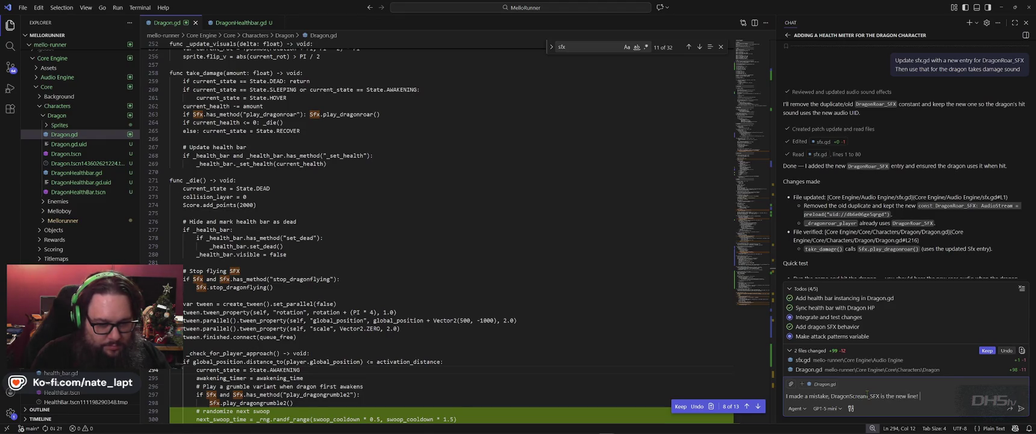
key(shift+Return)
text(Also, Swordweapon.gd no longe)
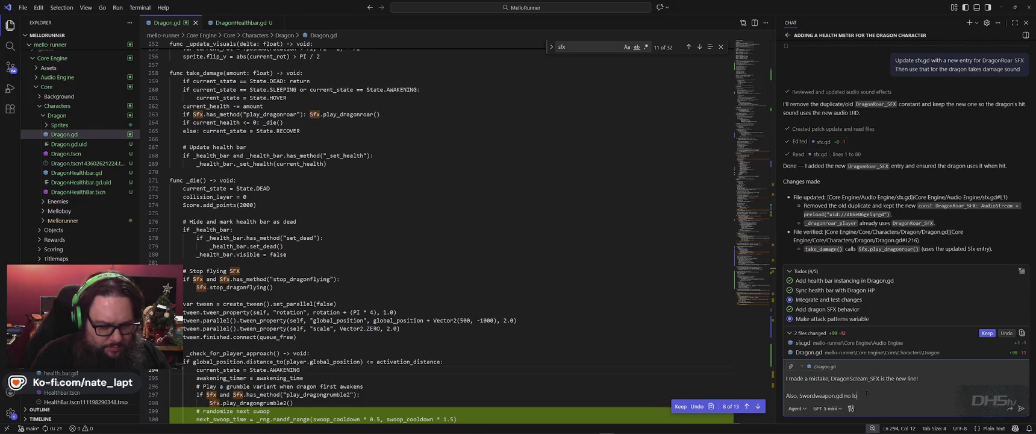
text(r works?)
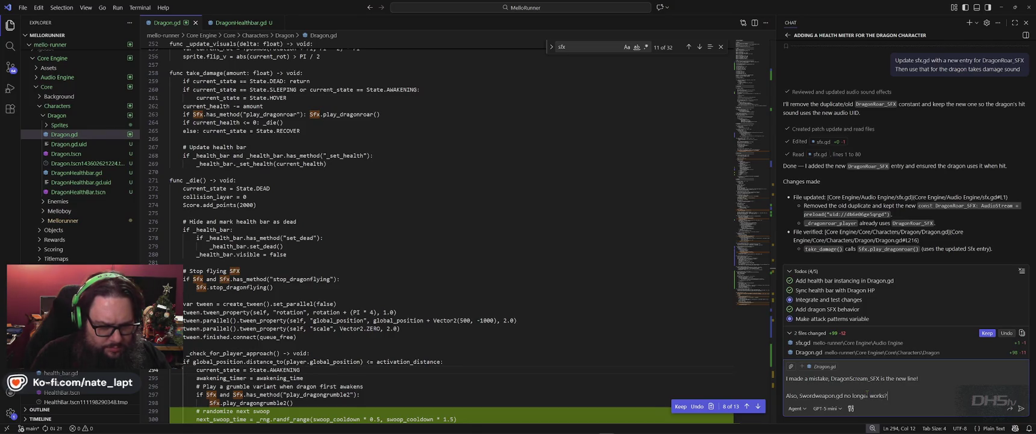
text(... I don)
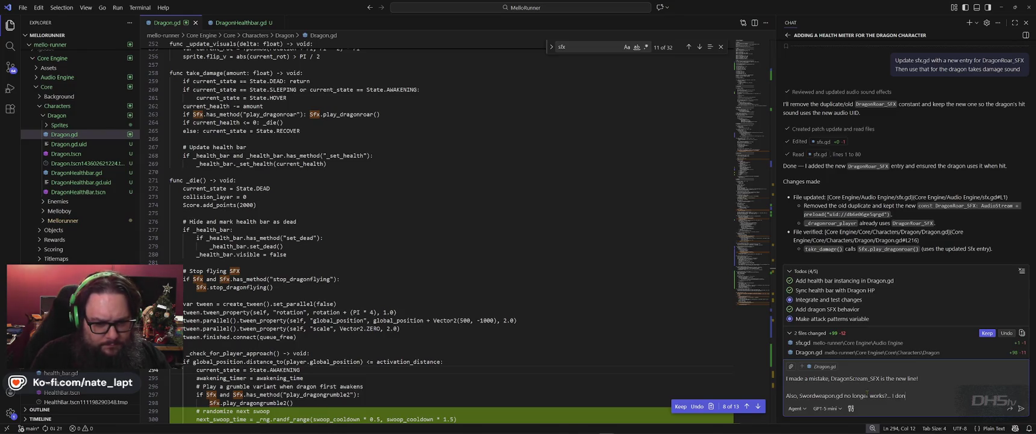
text('t see you)
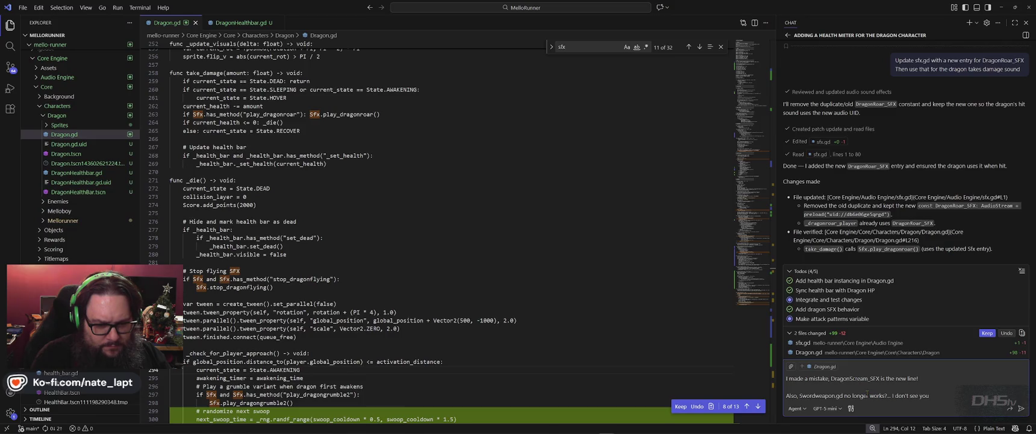
text( changing it thou)
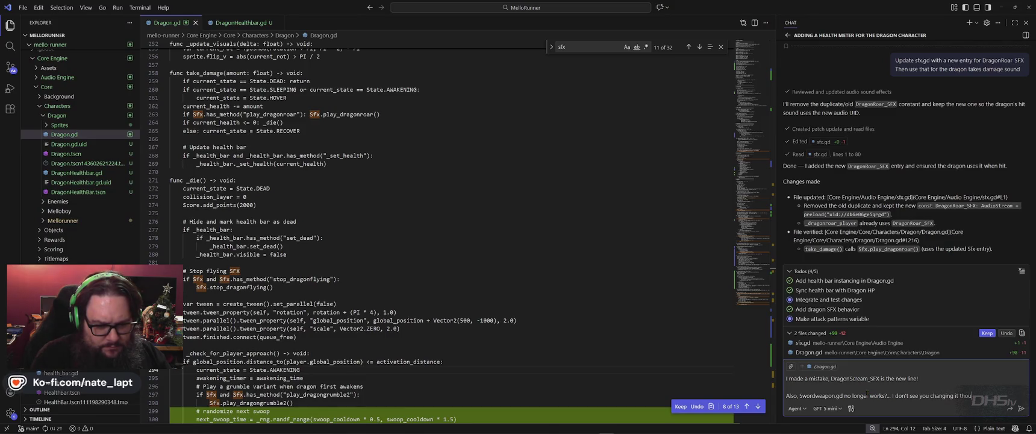
key(alt+Tab)
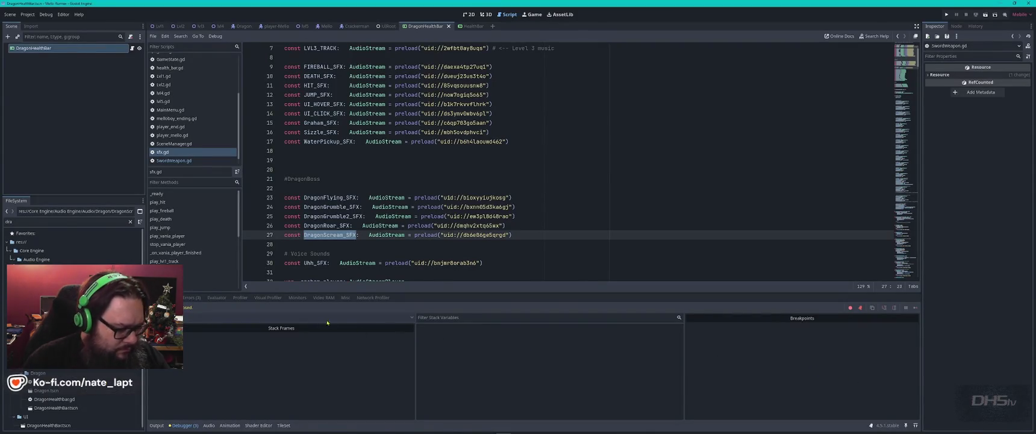
Run the game with F5 and go to the DragonBoss parse error in SwordWeapon.gd.
key(F5)
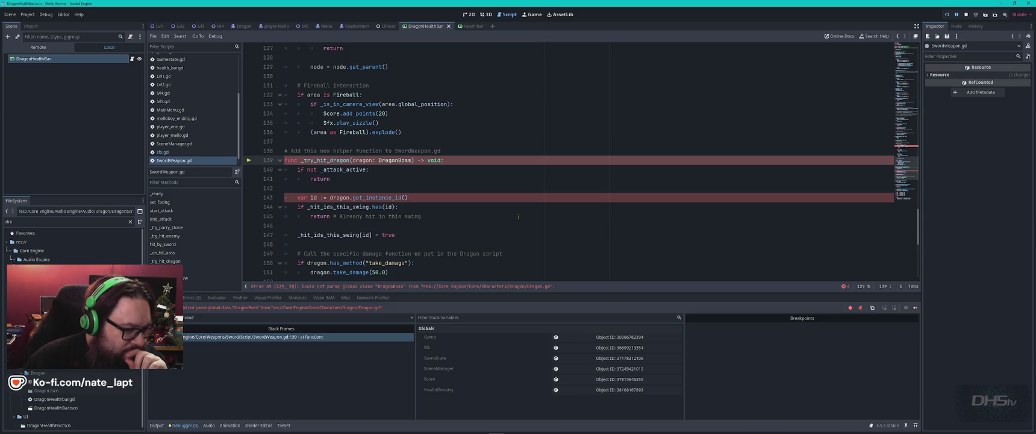
click(397, 287)
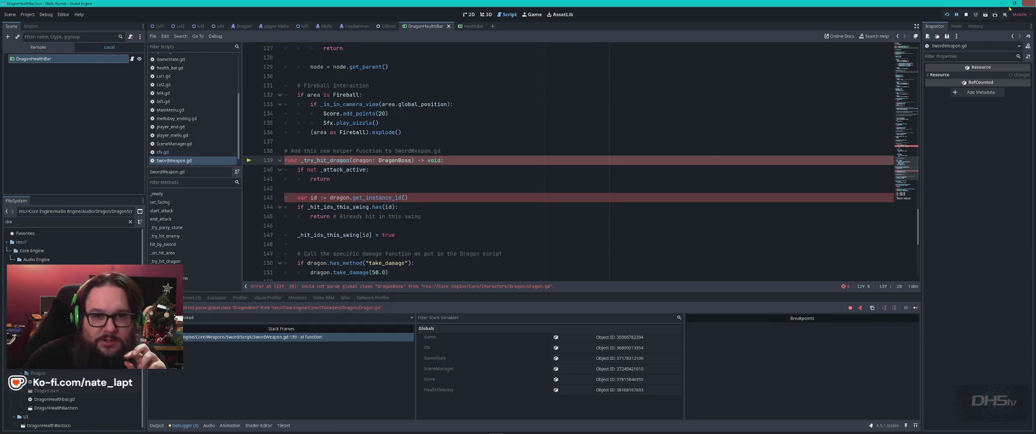
Open the Dragon scene and check the Dragon root node's groups in the Node dock.
click(957, 26)
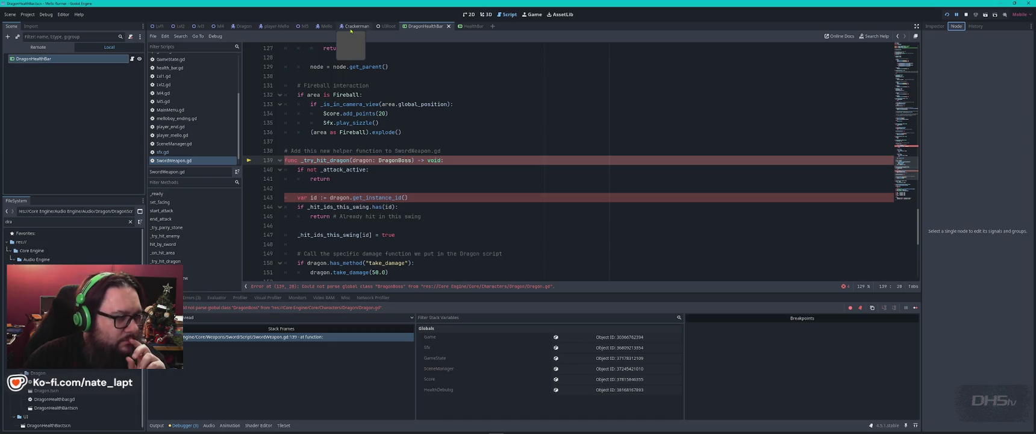
click(244, 26)
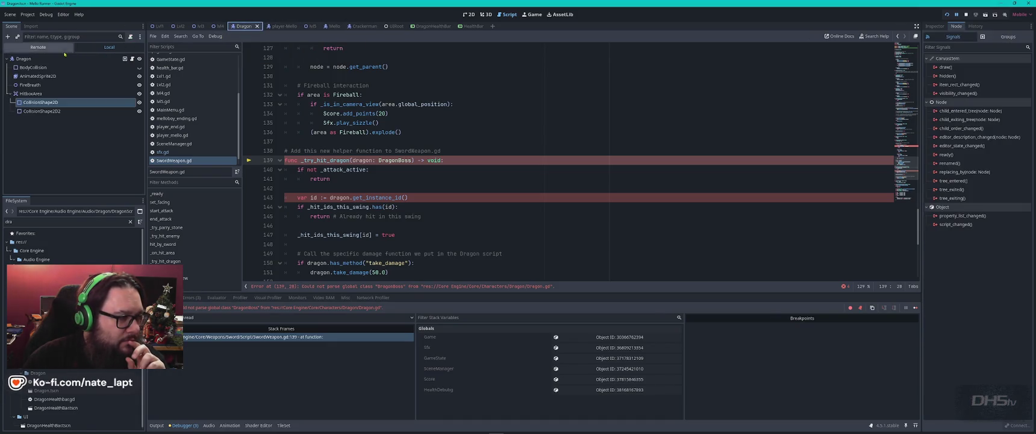
click(48, 59)
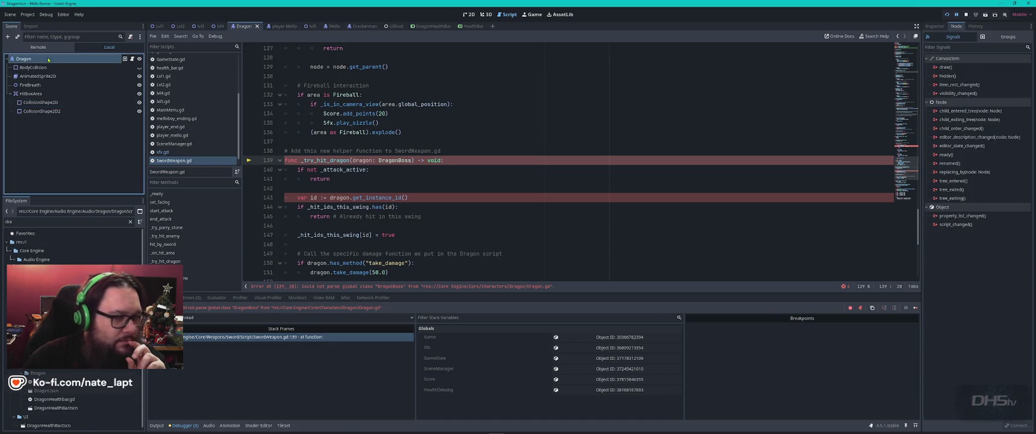
click(1007, 37)
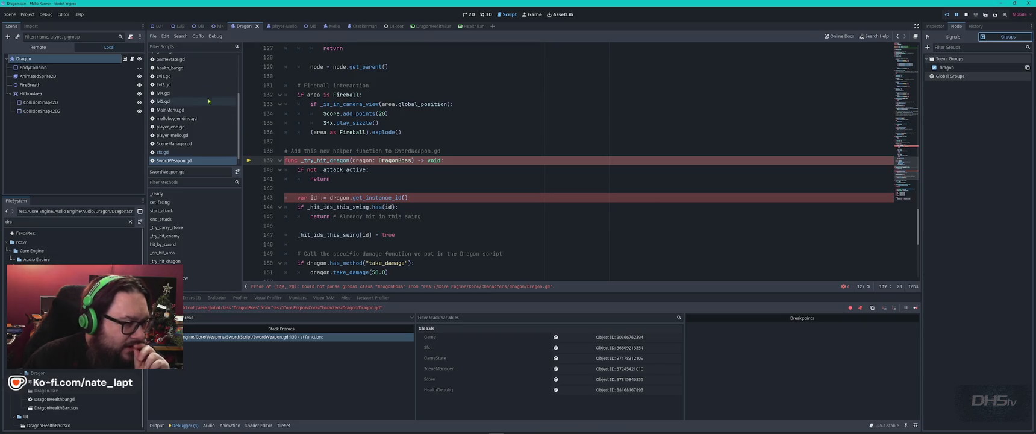
Open Dragon.gd at its top line and stop the running game.
scroll(181, 102, up, 3)
click(177, 83)
click(412, 133)
key(ctrl+Home)
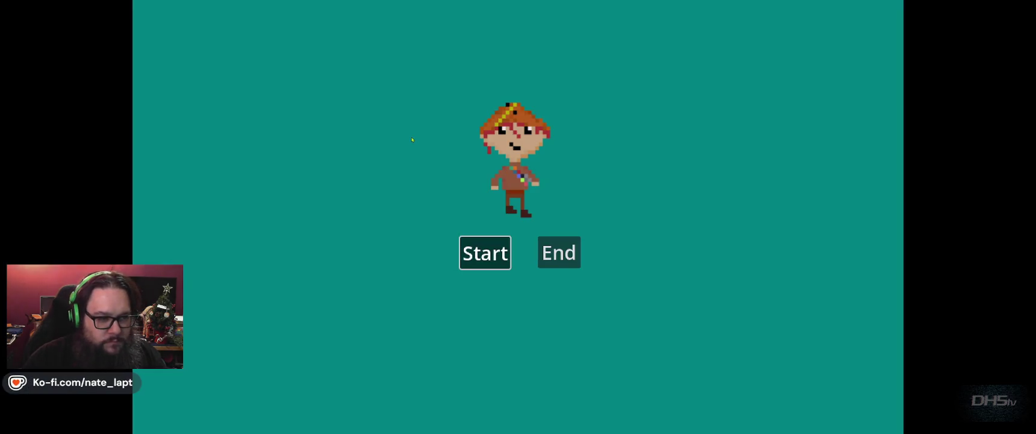
key(F8)
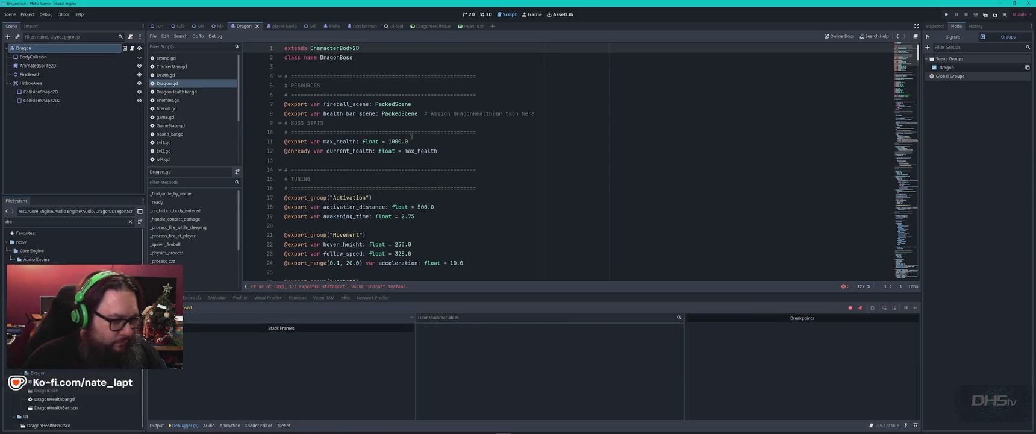
Jump to the 'Expected statement, found Indent' error on Dragon.gd line 398, then switch to VS Code.
click(372, 286)
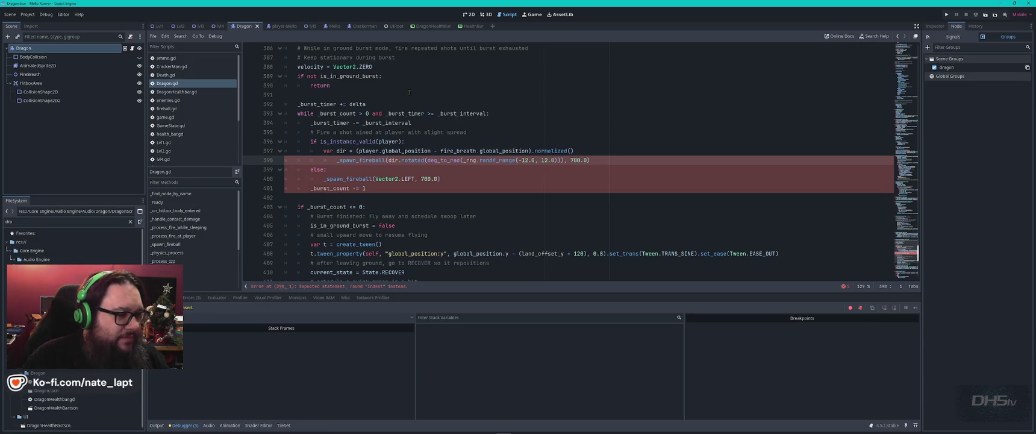
key(alt+Tab)
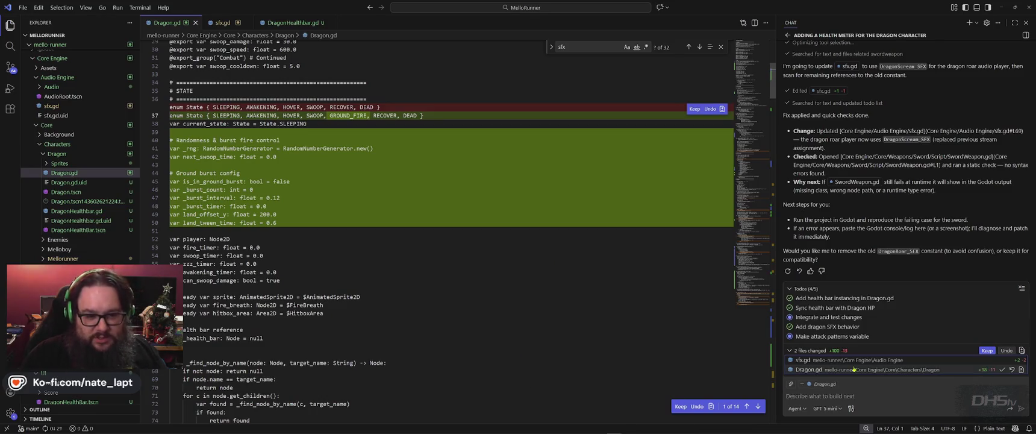
Review Copilot's ground-fire, burst-timing and roar edits to Dragon.gd and sfx.gd, then switch windows.
mouse_move(831, 308)
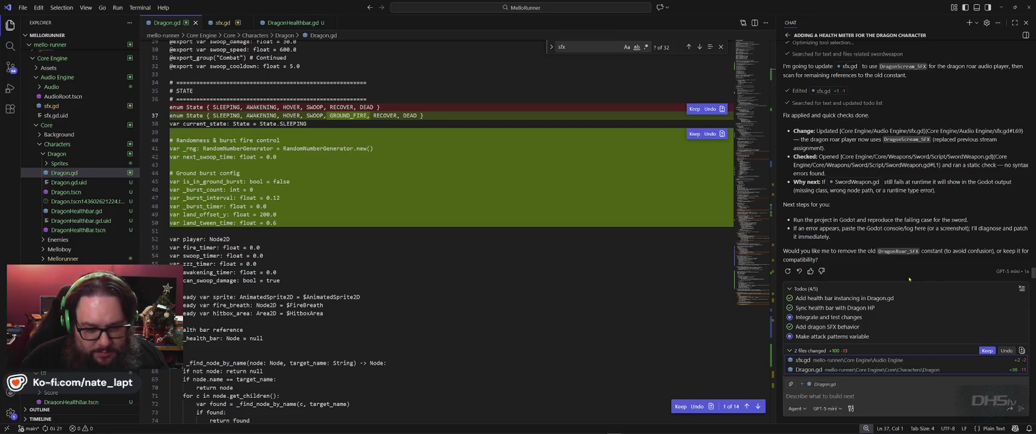
key(alt+Tab)
key(alt+Tab)
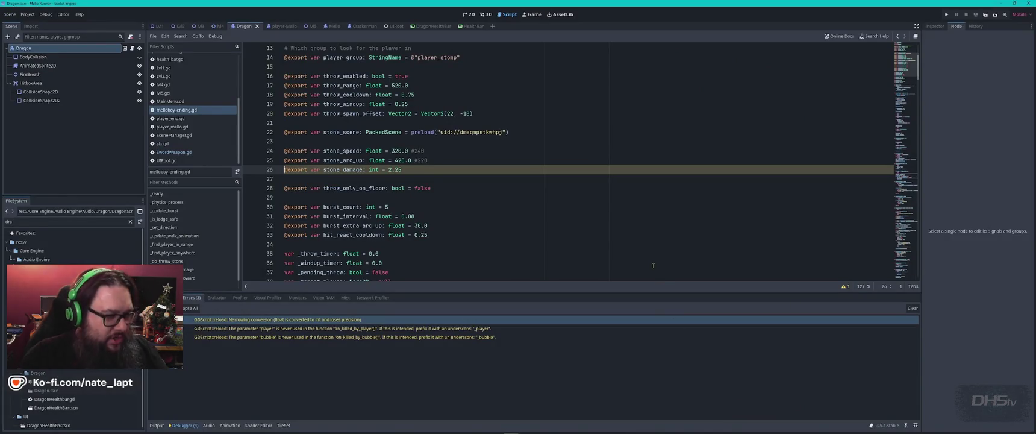
Run the game to reproduce the DragonBoss parse error and launch Snipping Tool.
key(F5)
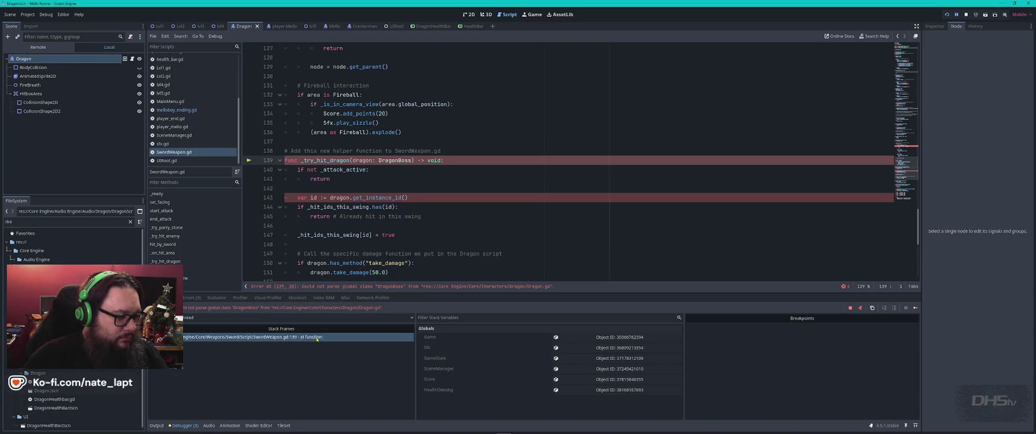
key(super)
key(super)
key(super+s)
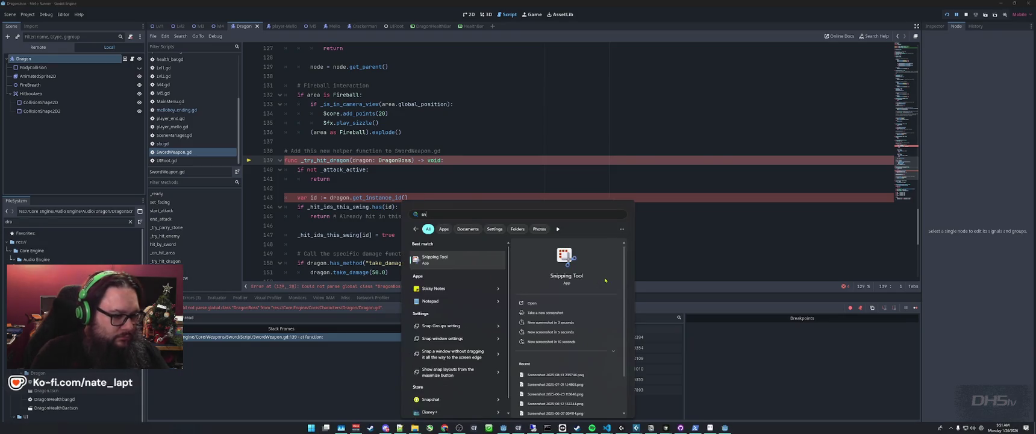
key(Escape)
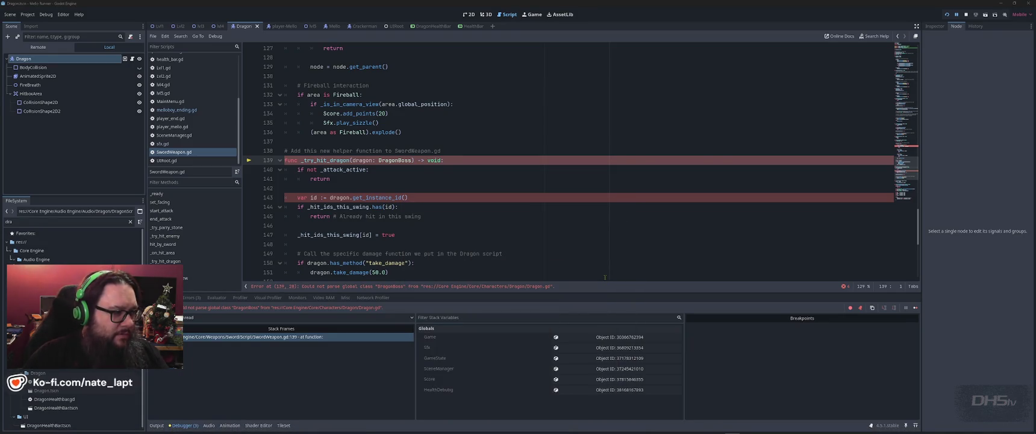
Snip the script editor showing SwordWeapon.gd's line 139 DragonBoss parse error.
mouse_move(732, 430)
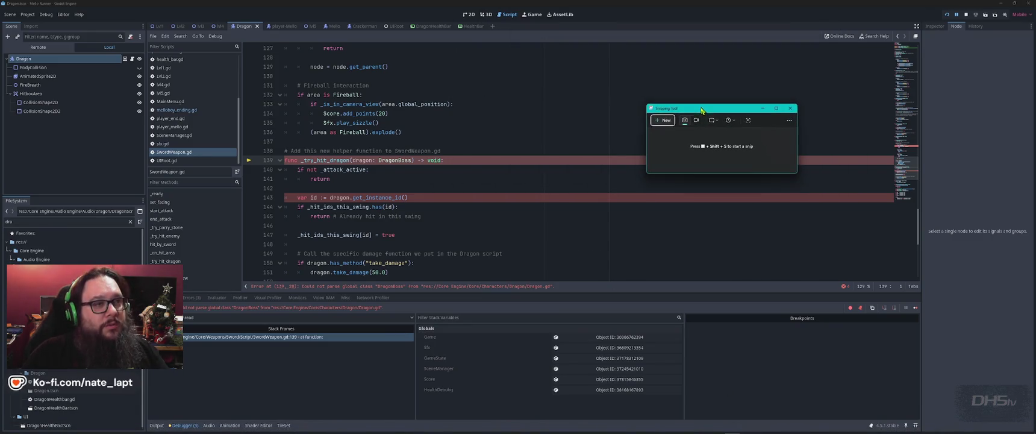
click(665, 121)
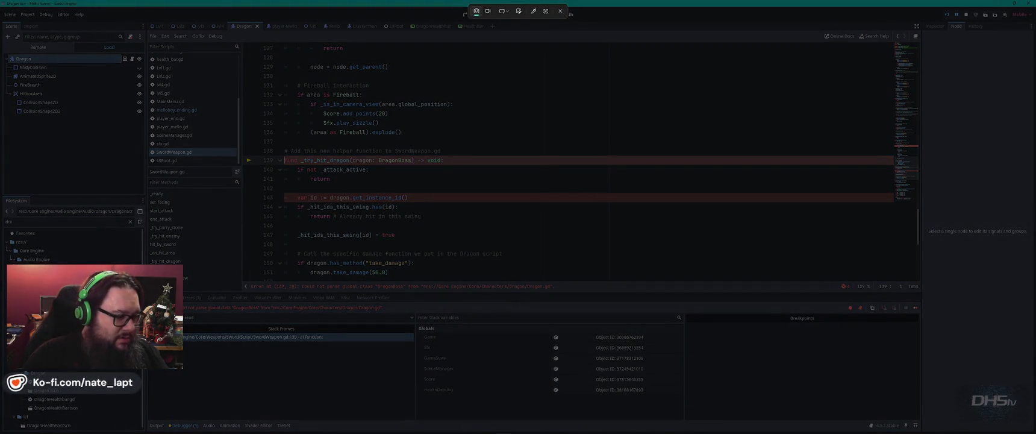
mouse_move(146, 354)
mouse_down()
mouse_move(448, 2)
mouse_move(591, 27)
mouse_move(615, 5)
mouse_move(648, 13)
mouse_move(615, 9)
mouse_up()
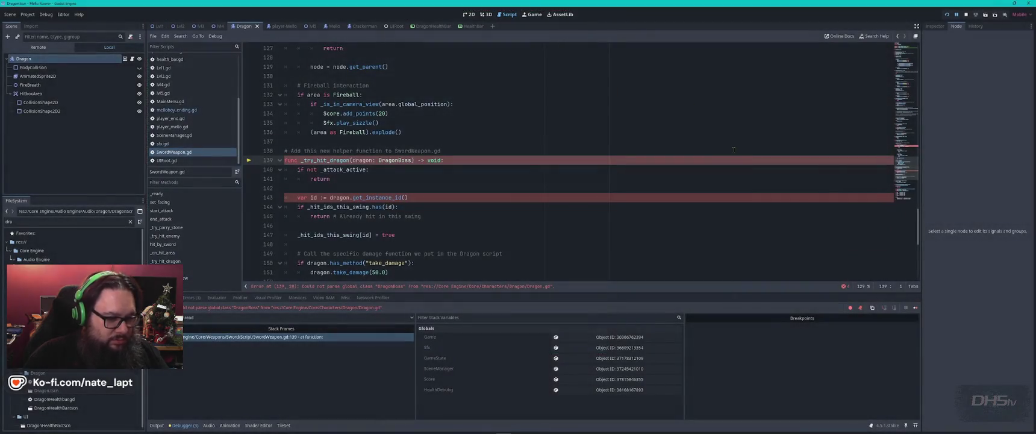
key(alt+Tab)
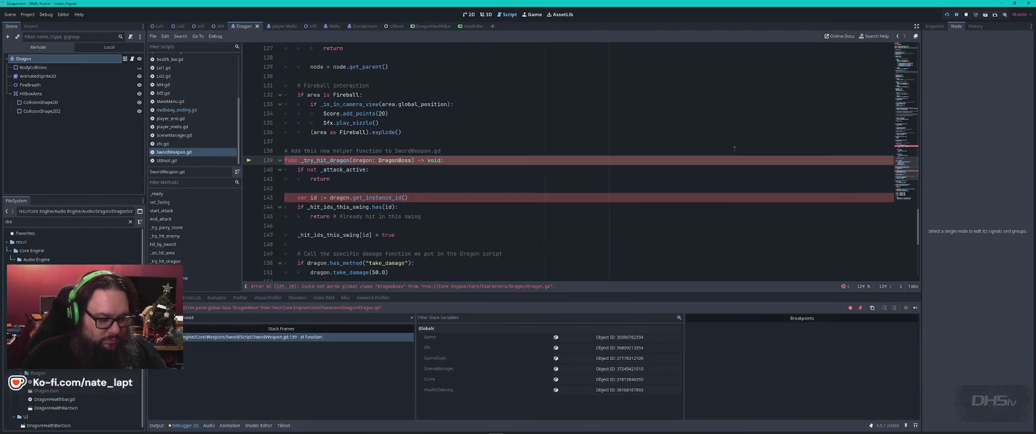
key(alt+Tab)
key(alt+Tab)
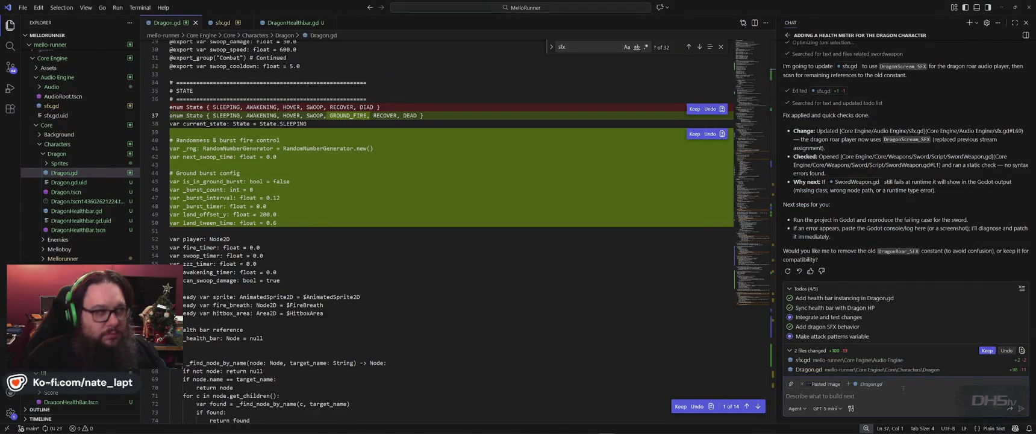
Review the GDScript warnings, including enemies.gd's unused parameter and the narrowing conversion.
key(alt+Tab)
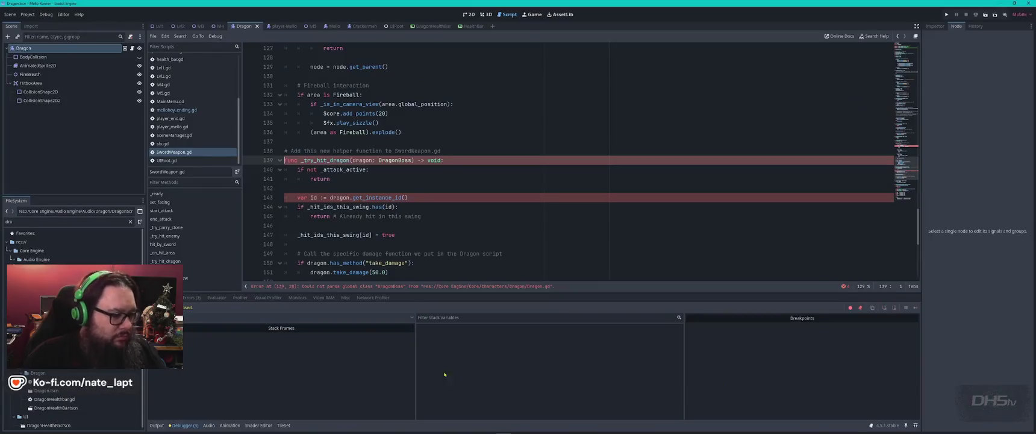
click(191, 297)
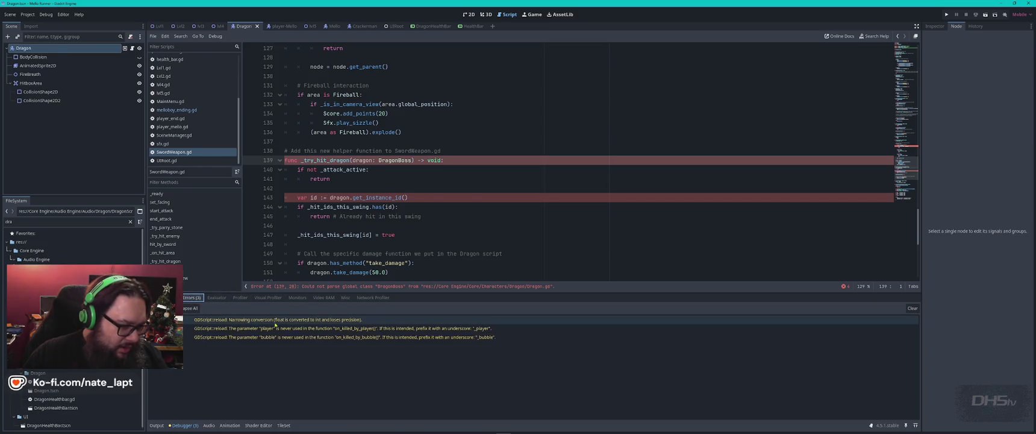
mouse_move(277, 323)
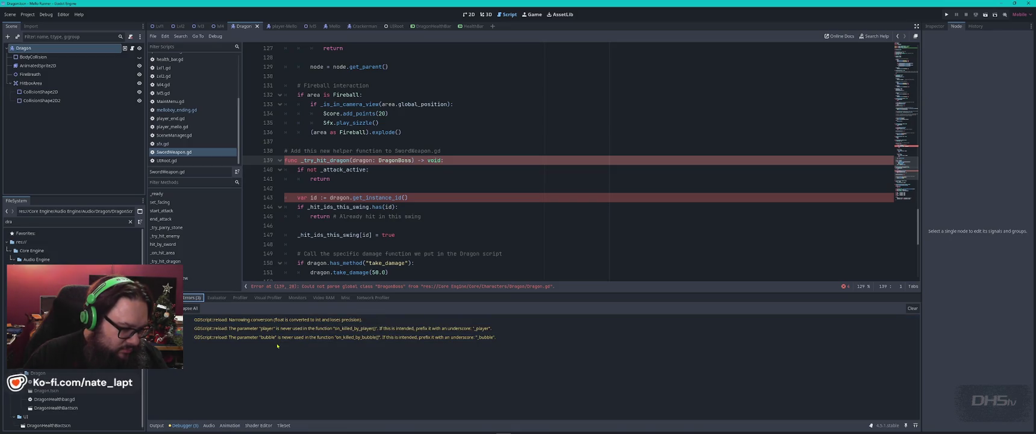
click(290, 328)
click(289, 322)
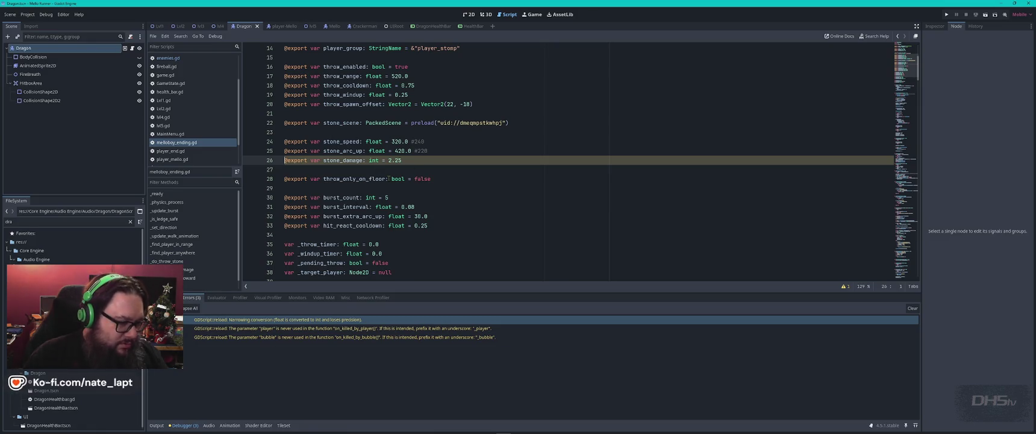
mouse_move(377, 203)
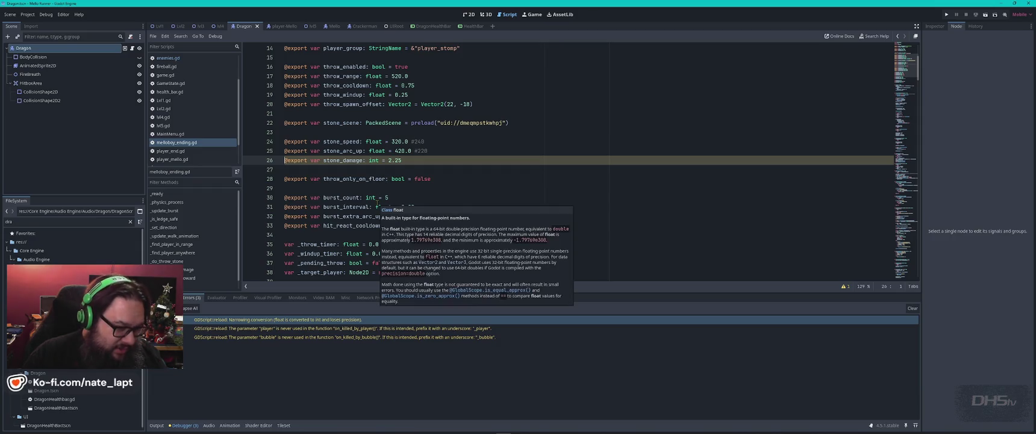
mouse_move(349, 321)
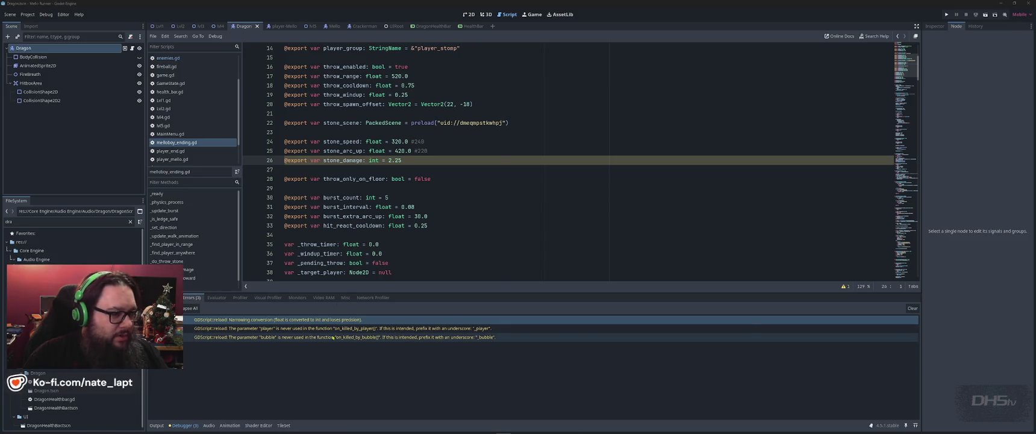
Start a new line in VS Code's Copilot chat message.
key(super)
click(841, 356)
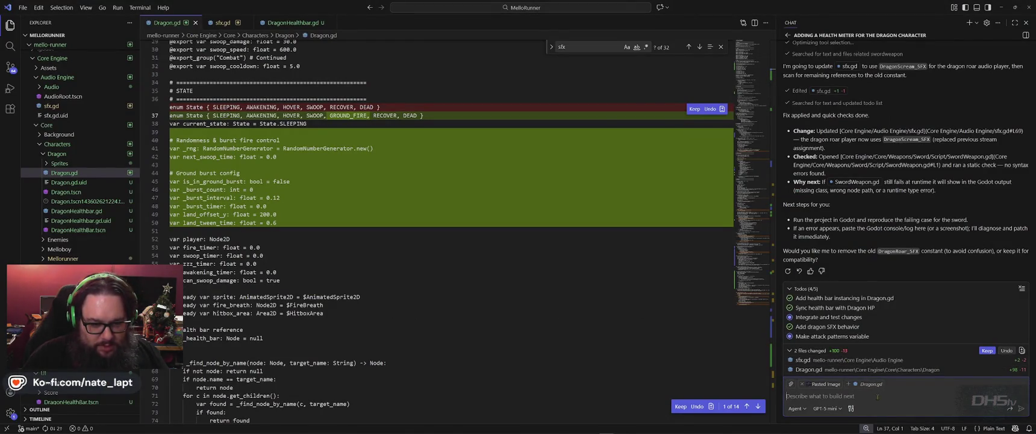
key(shift+Return)
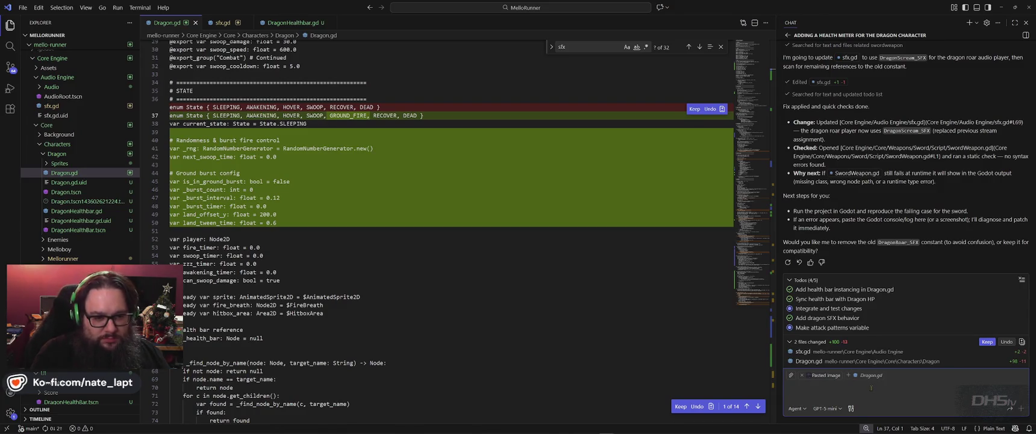
Rerun the game in Godot to reproduce the DragonBoss parse error.
key(alt+Tab)
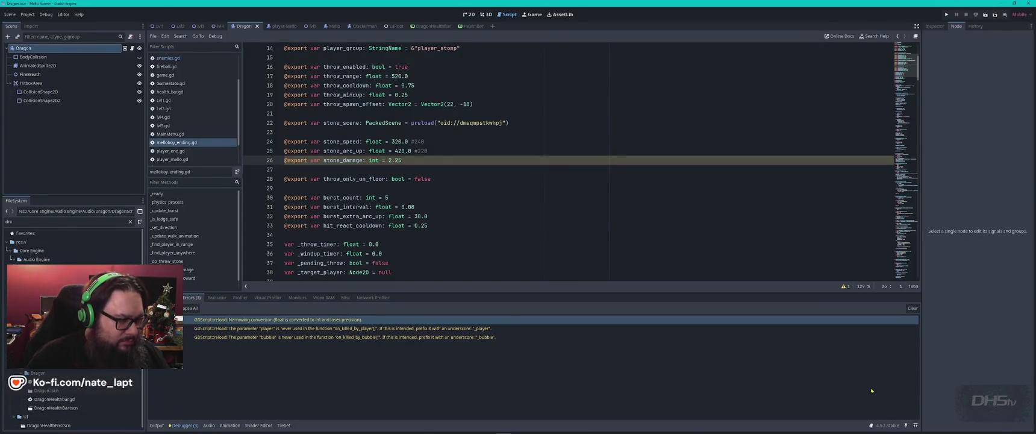
key(F5)
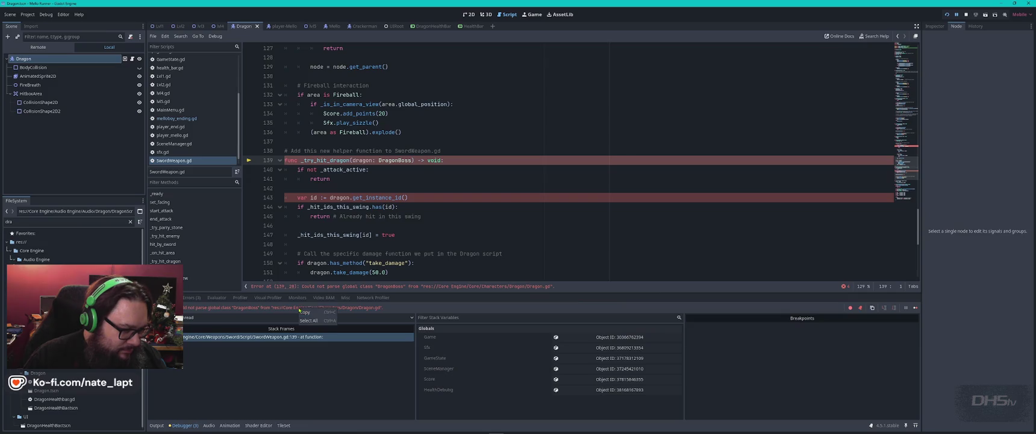
key(alt+Tab)
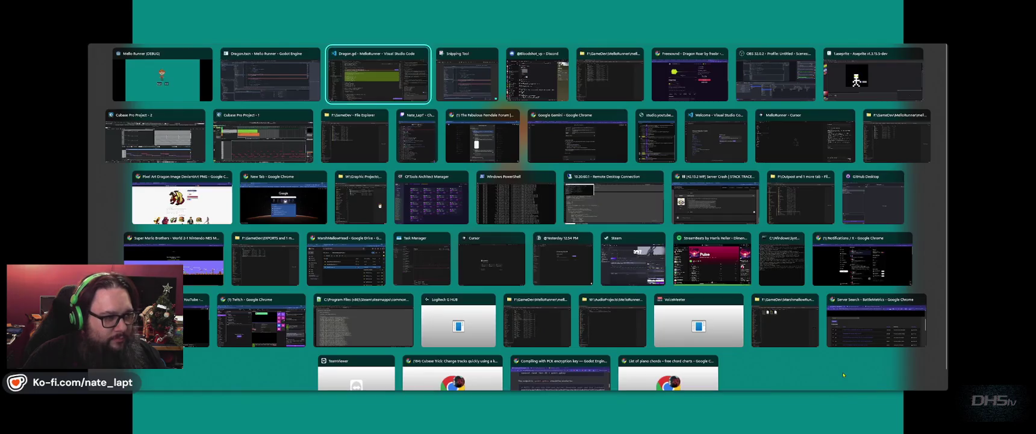
Paste the DragonBoss parser error into Copilot chat and send it.
text(Parser Error: Could not parse global class "DragonBoss" from "res://Core Engine/Core/Characters/Dragon/Dragon.gd".)
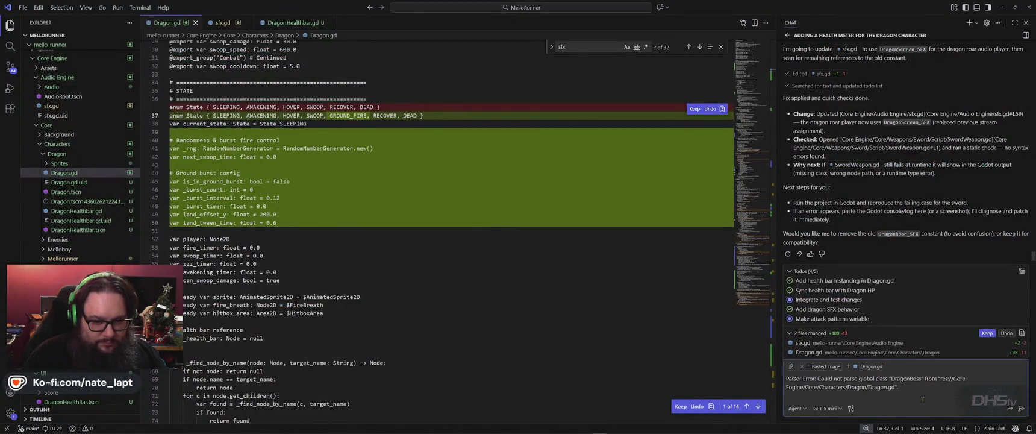
key(Return)
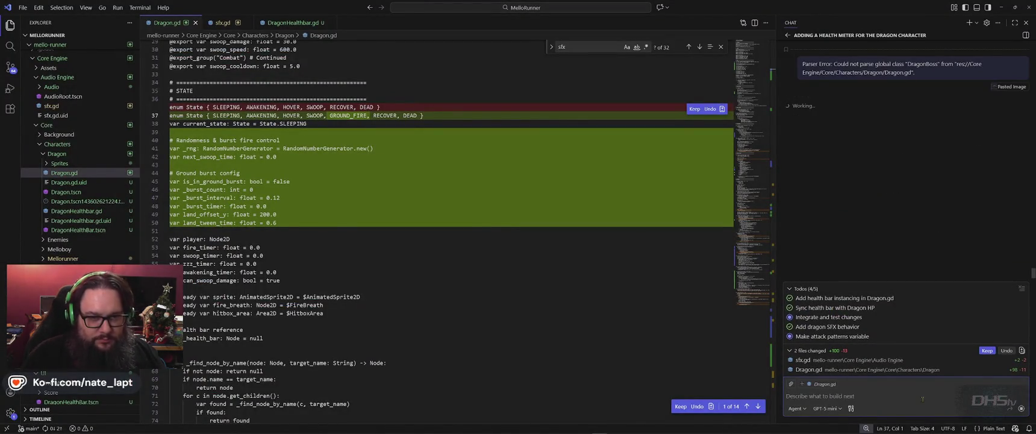
key(alt+Tab)
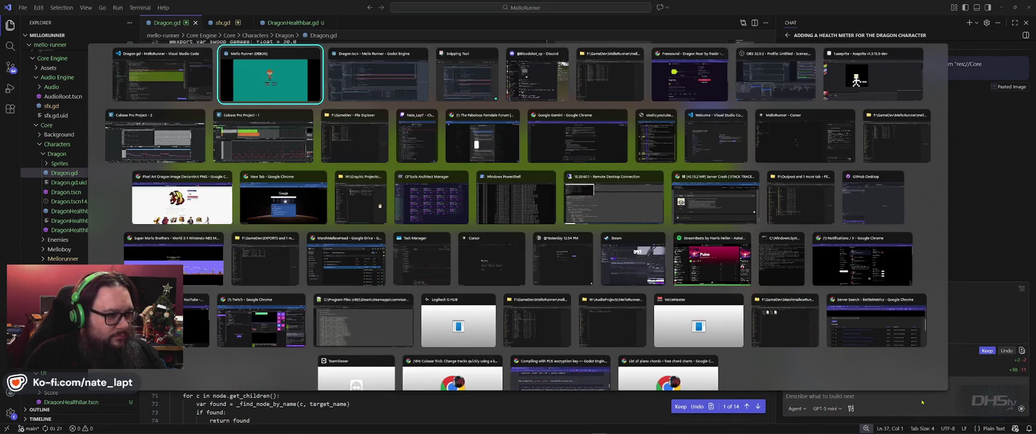
key(alt+Tab)
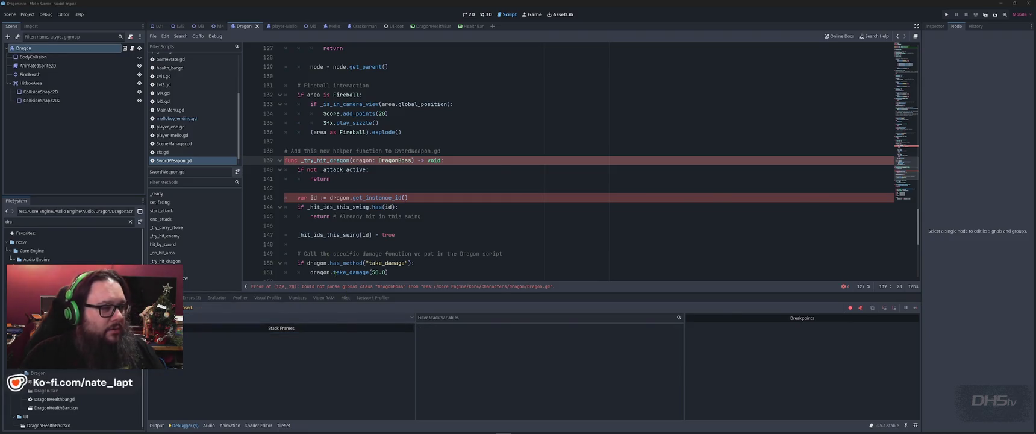
Switch between the open windows while Copilot checks Dragon.gd, ending in VS Code.
key(alt+Tab)
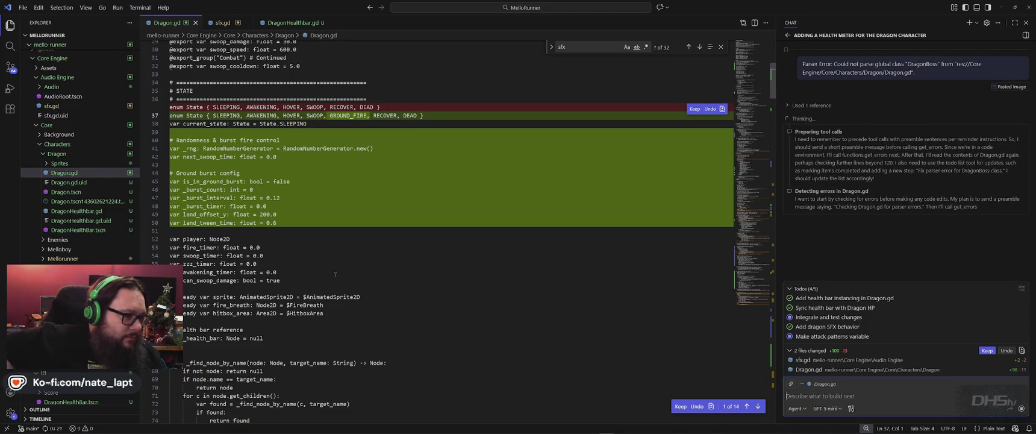
key(alt+Tab)
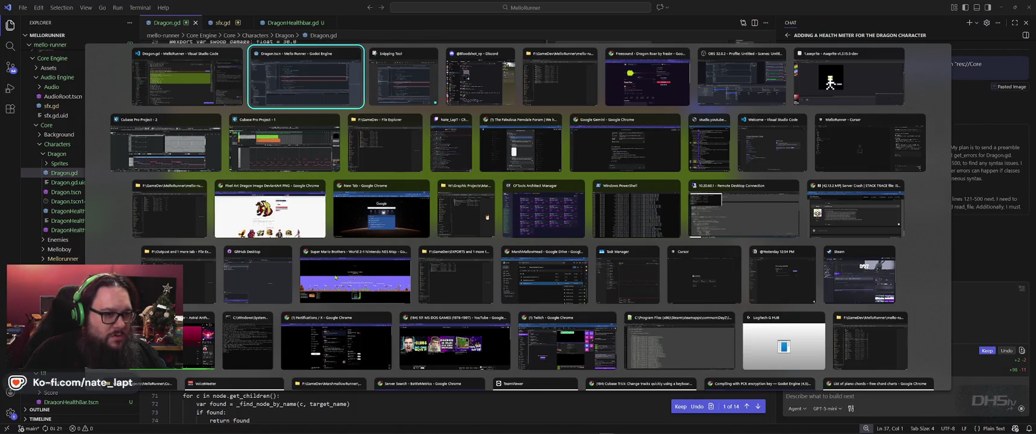
key(Down)
key(Right)
key(Right)
key(Escape)
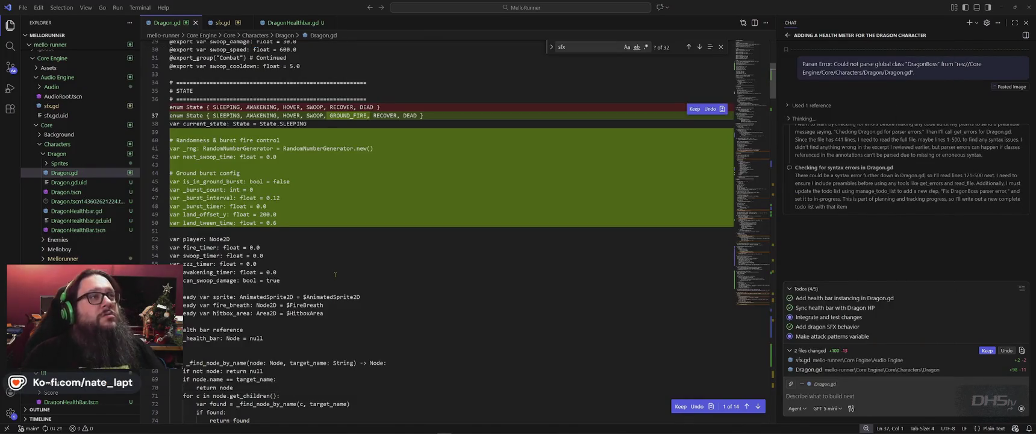
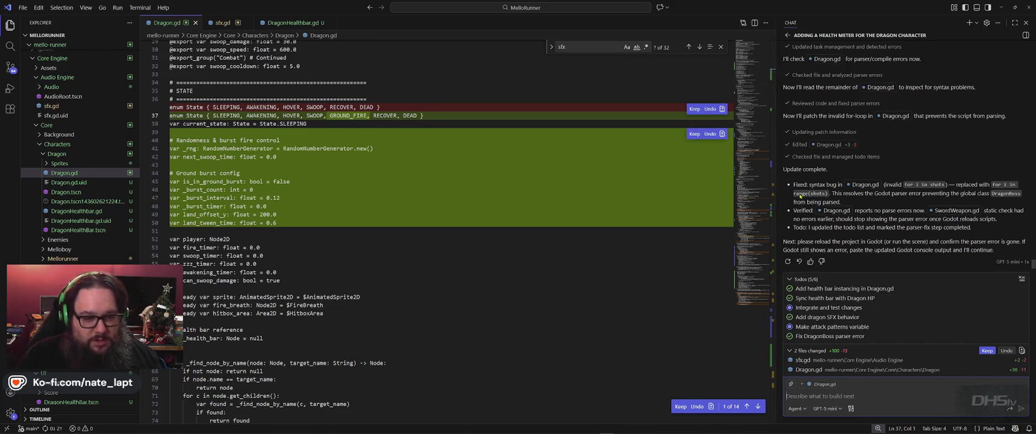
Run the game in Godot and recheck SwordWeapon.gd's DragonBoss parse error in the Debugger.
key(alt+Tab)
key(Tab)
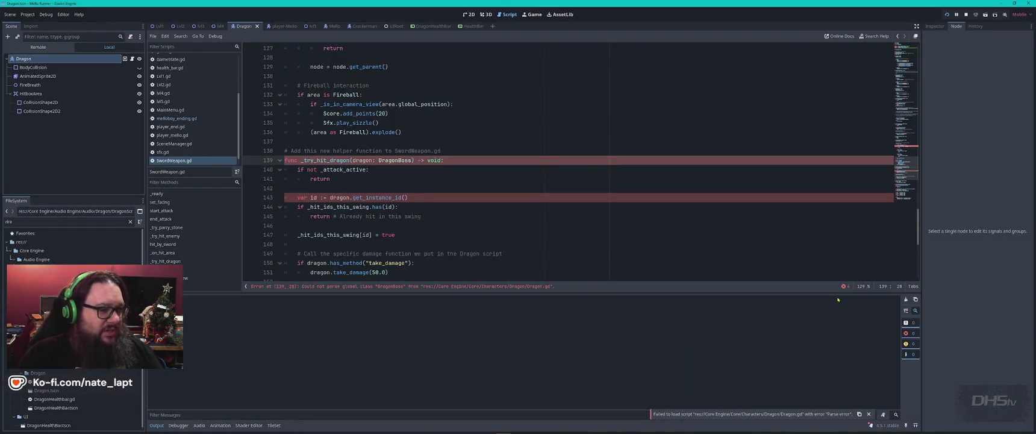
key(F5)
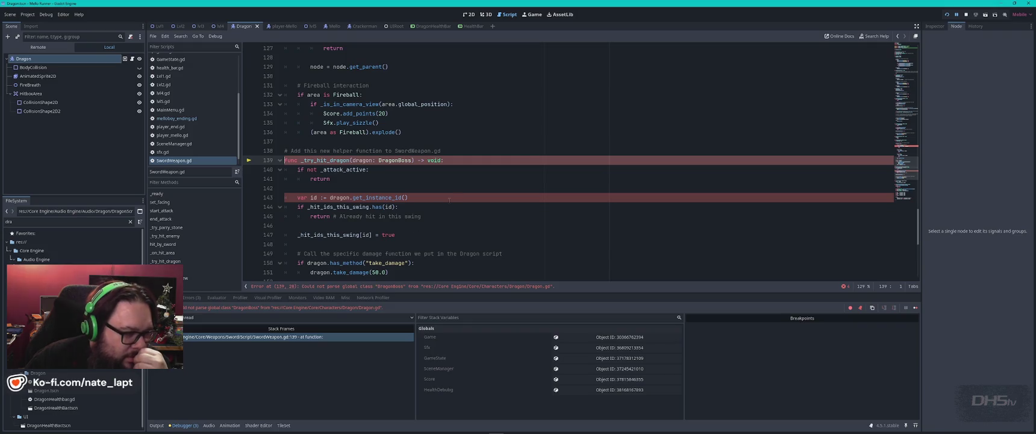
click(175, 110)
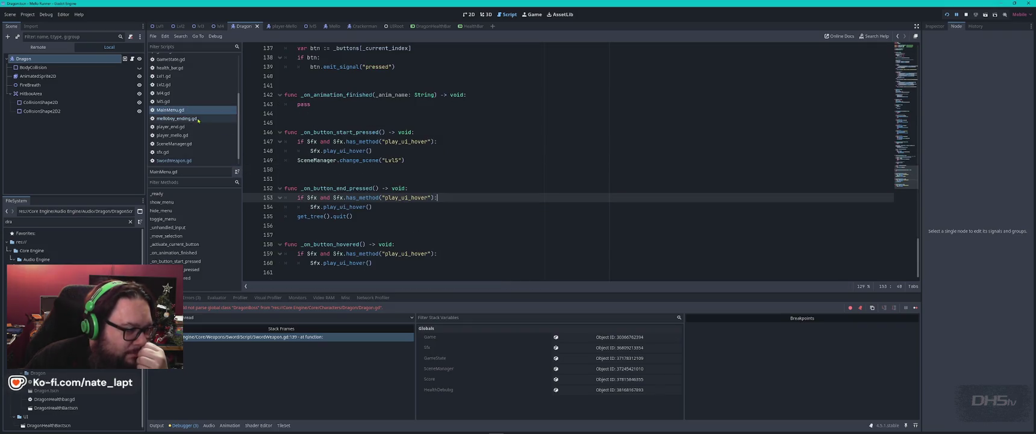
click(184, 161)
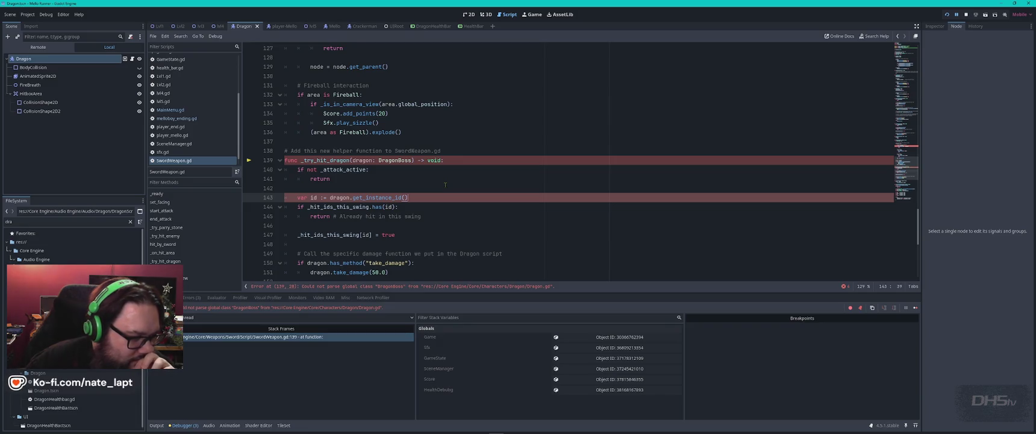
Filter the FileSystem for 'sword' and open the Sword02 scene.
double_click(12, 221)
text(sw)
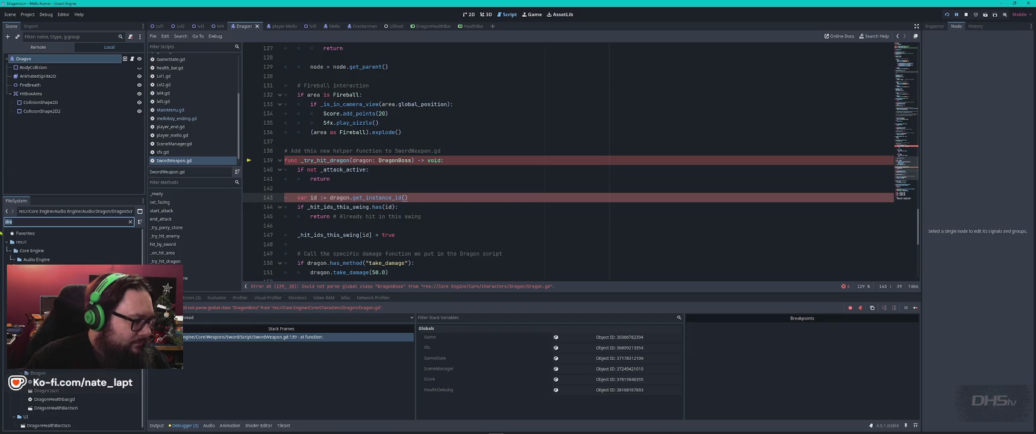
text(ord)
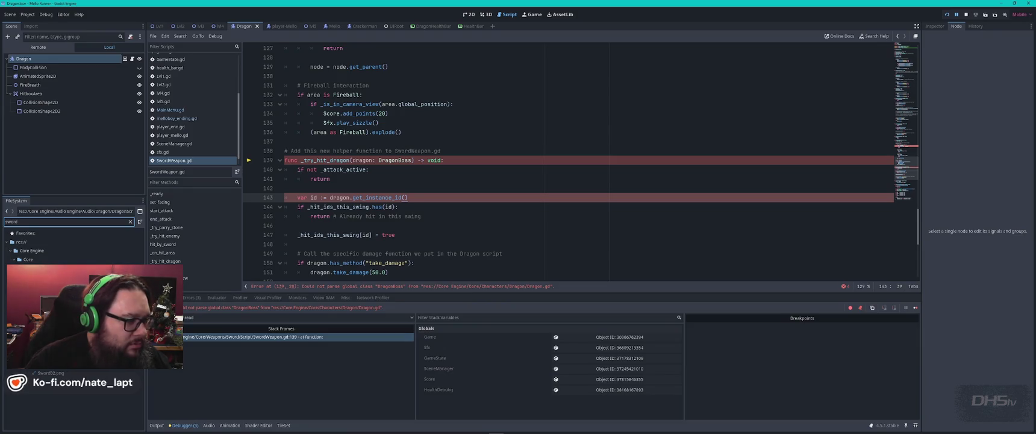
double_click(51, 364)
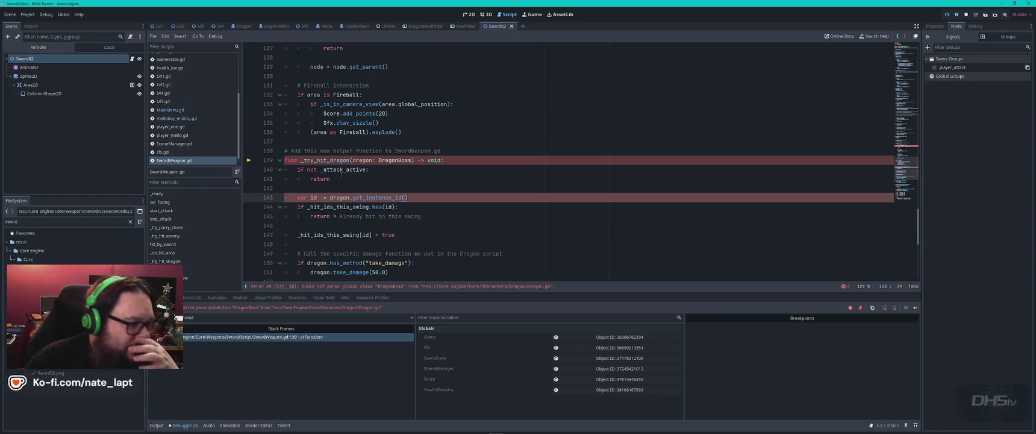
Review the DragonBoss type check on line 115 of SwordWeapon.gd.
click(470, 14)
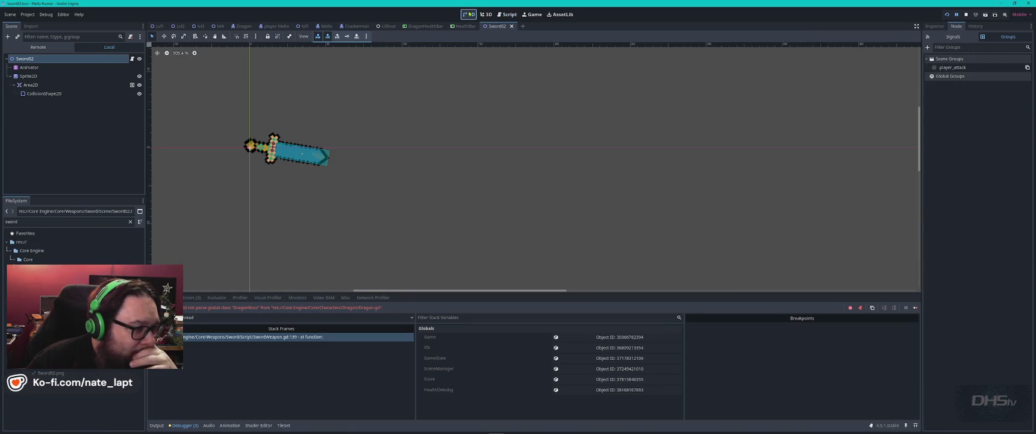
click(508, 14)
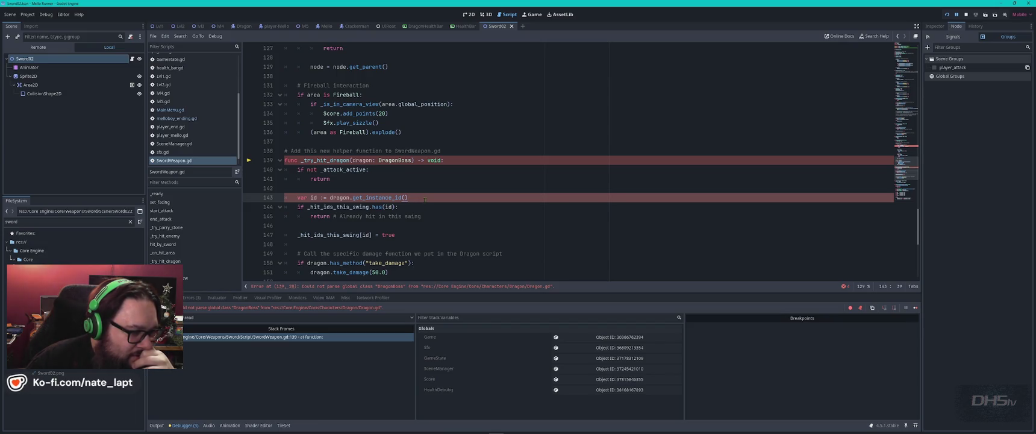
scroll(425, 199, up, 6)
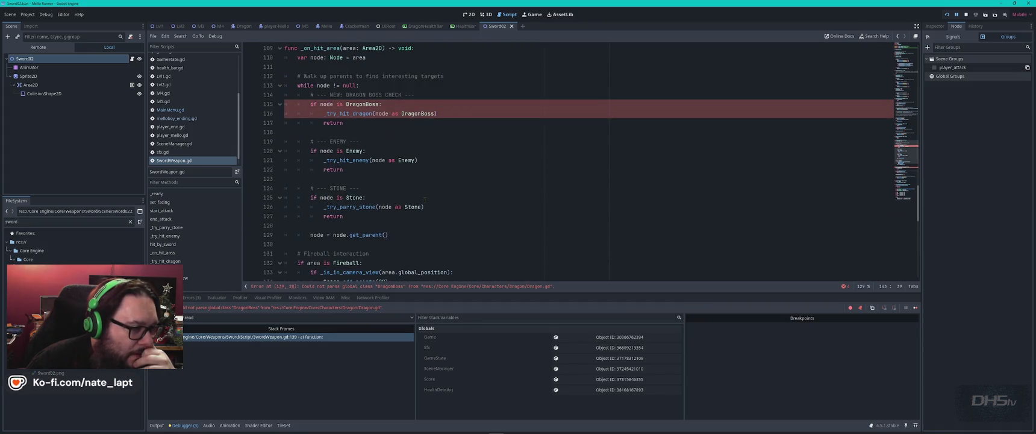
click(365, 105)
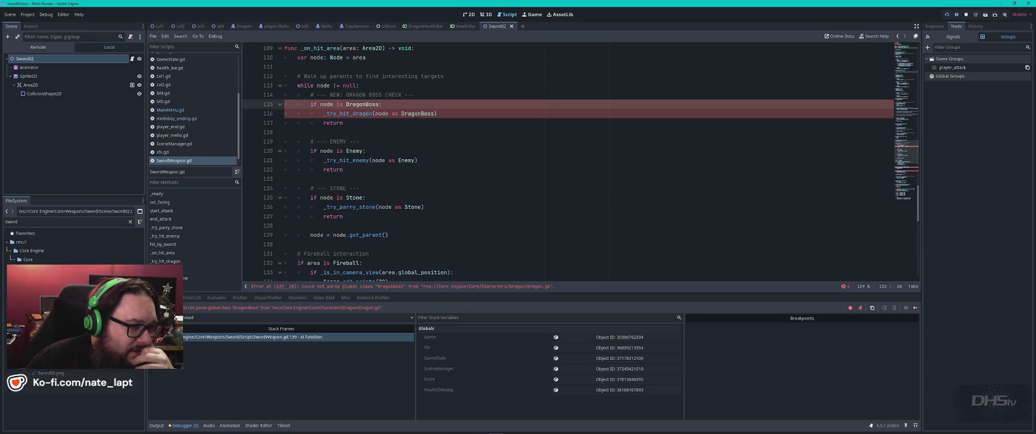
click(392, 104)
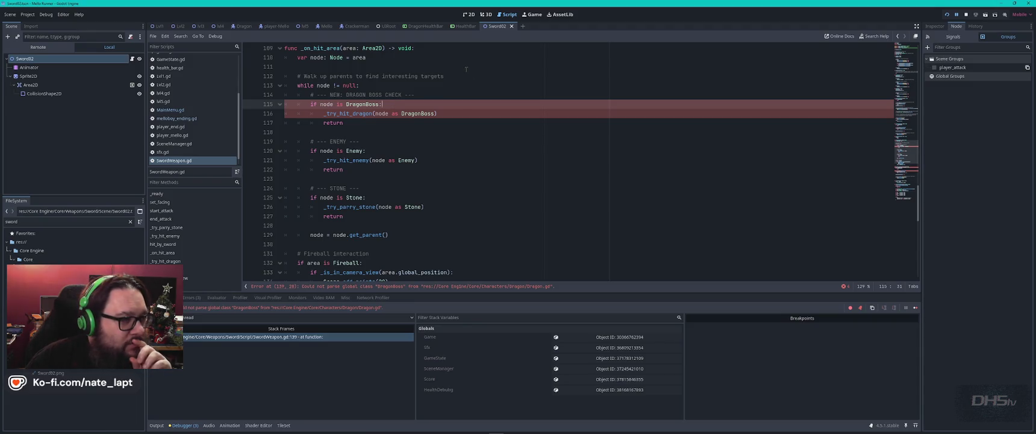
Close the Crackerman script and bring the Dragon scene to the front.
middle_click(355, 26)
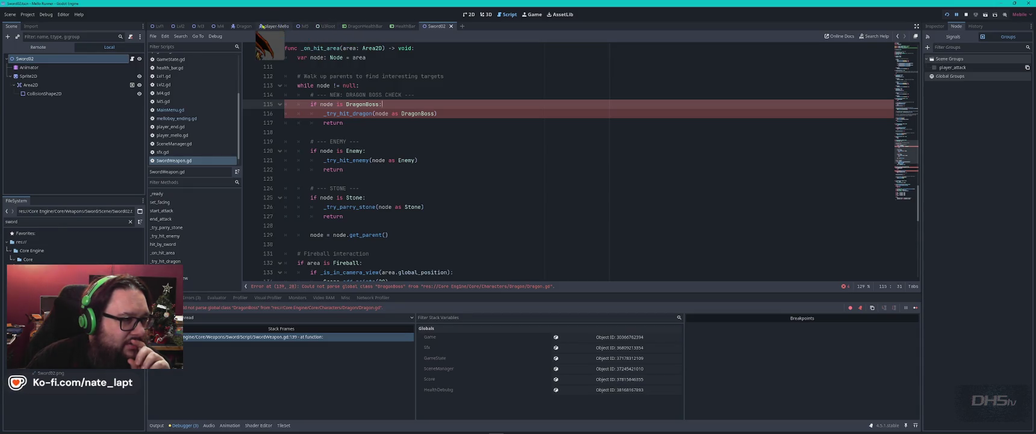
click(244, 26)
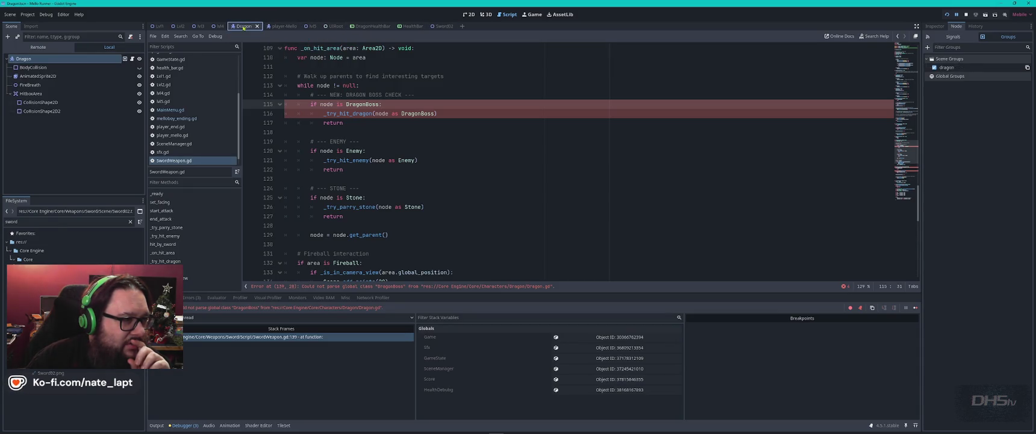
click(275, 27)
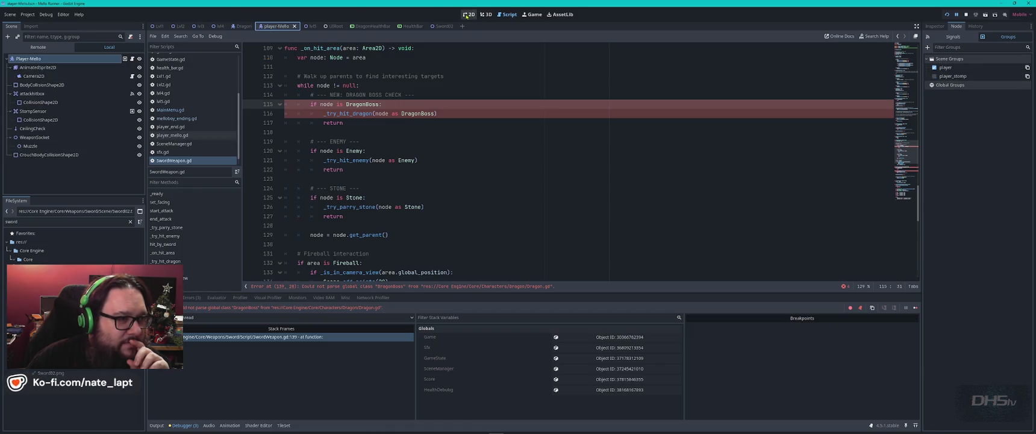
click(467, 14)
click(244, 27)
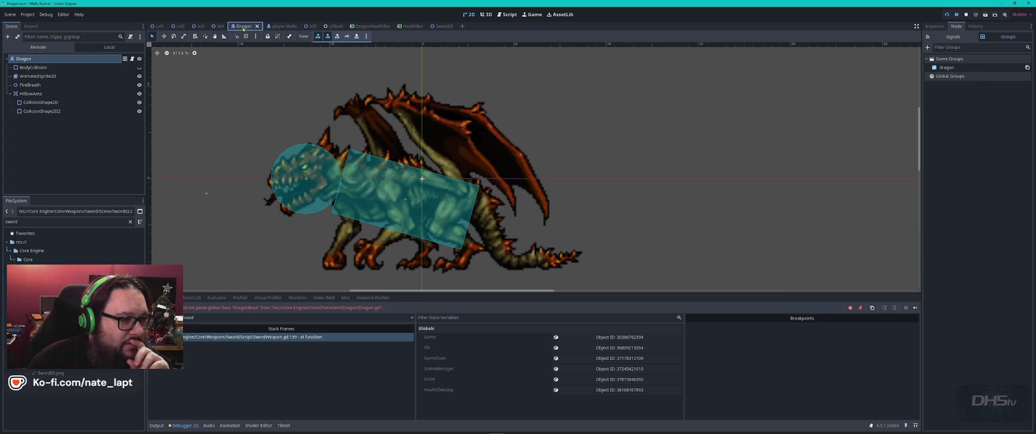
click(275, 27)
click(244, 26)
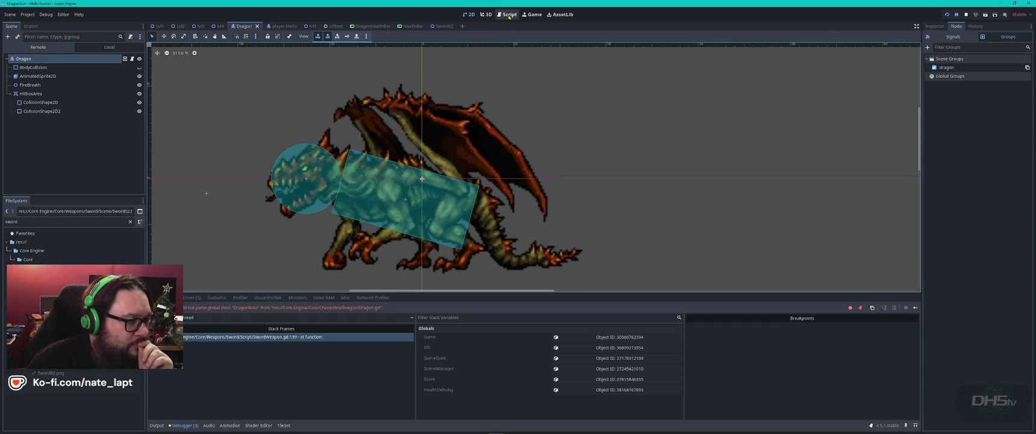
key(ctrl+F3)
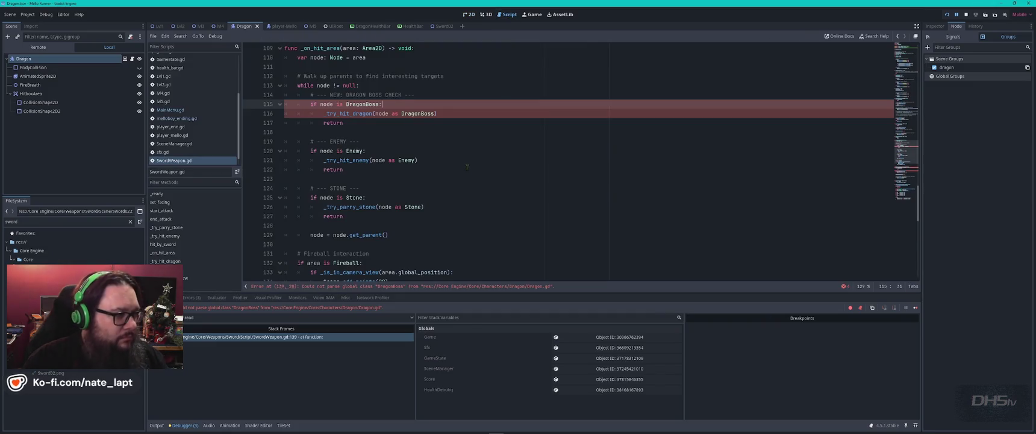
Open Dragon.gd and select its DragonBoss class name on line 2.
scroll(182, 126, up, 3)
click(166, 83)
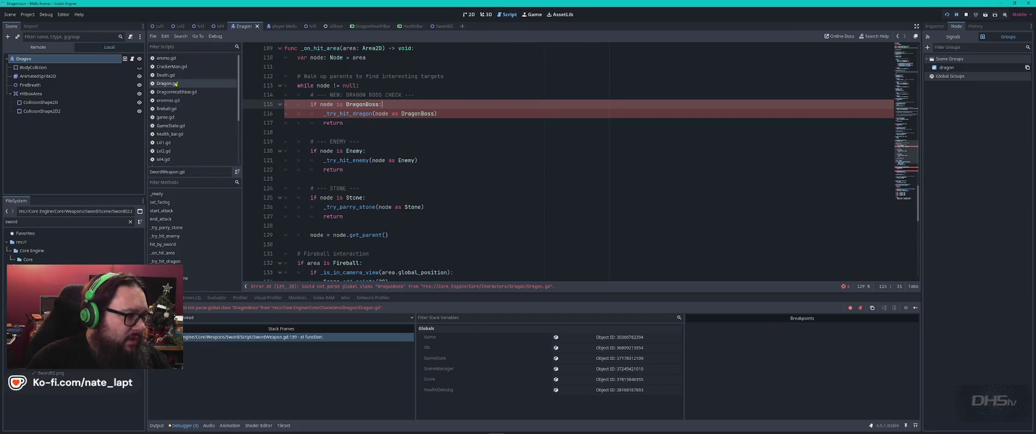
click(495, 134)
key(ctrl+Home)
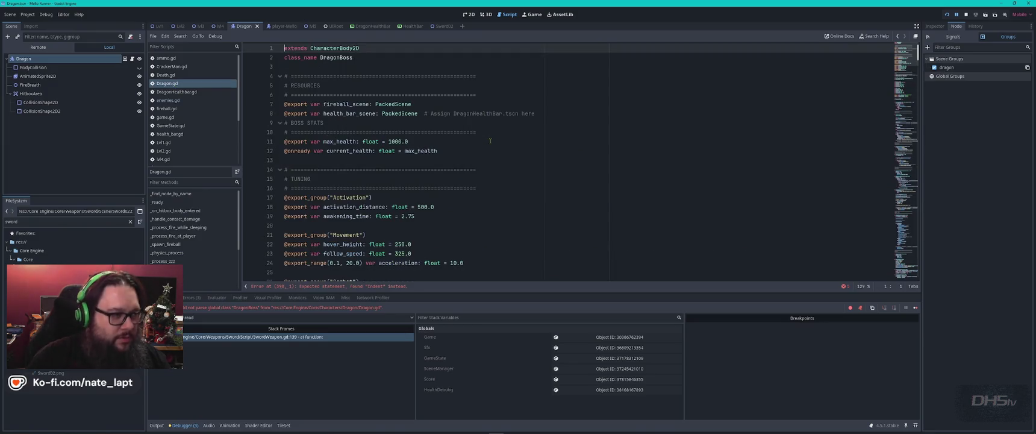
double_click(336, 57)
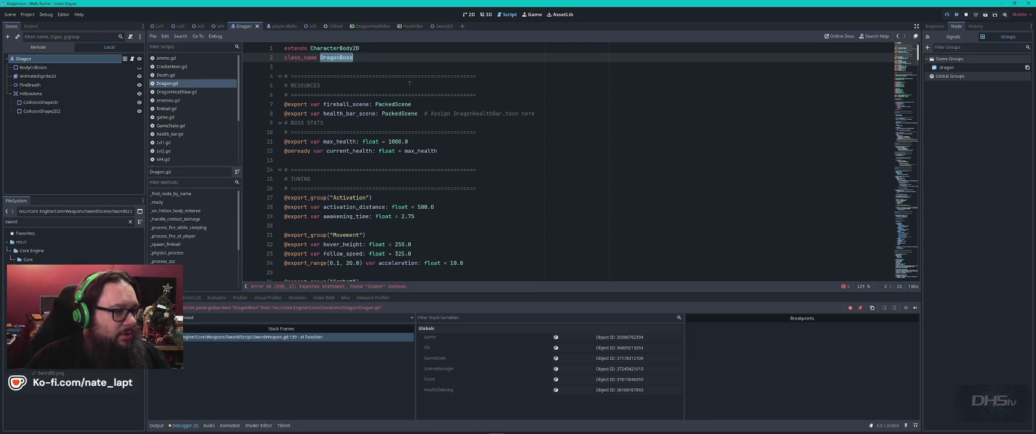
key(alt+Tab)
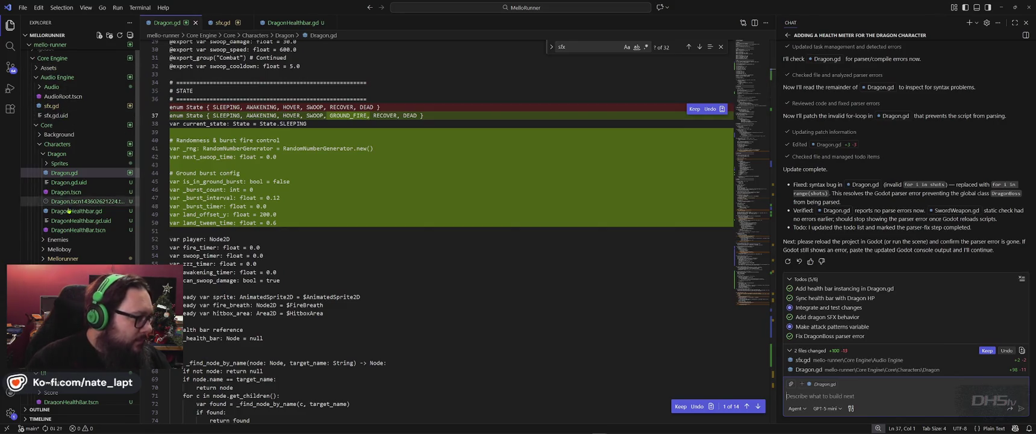
Attach SwordWeapon.gd from the Sword Script folder to the Copilot chat as context.
scroll(74, 226, down, 3)
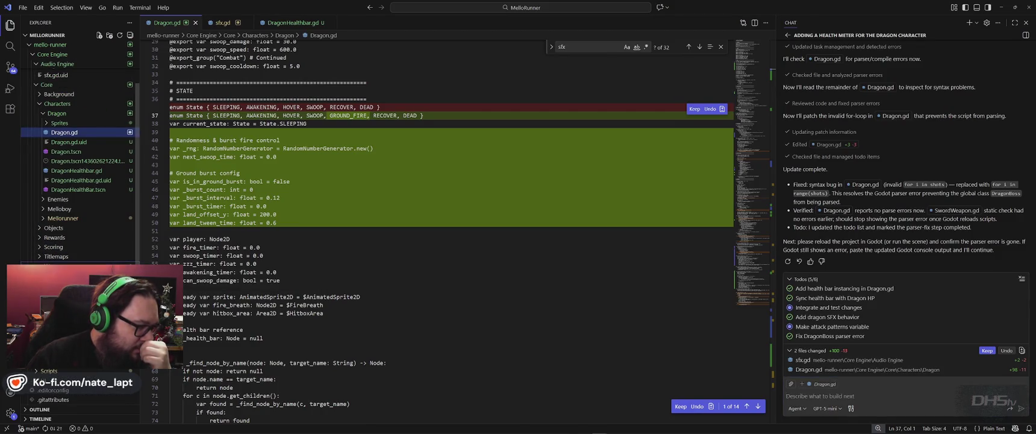
scroll(48, 243, down, 3)
click(46, 238)
click(45, 257)
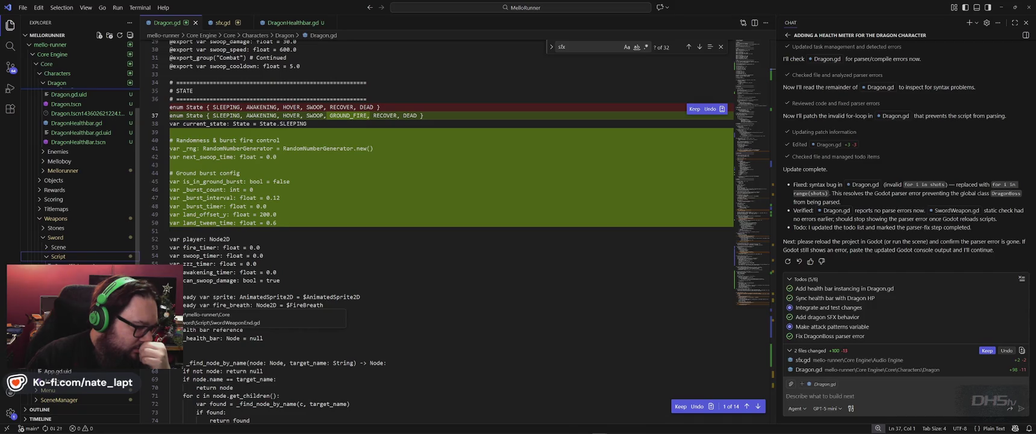
mouse_move(66, 265)
mouse_down()
mouse_move(180, 181)
mouse_move(602, 223)
mouse_move(843, 231)
mouse_move(839, 388)
mouse_up()
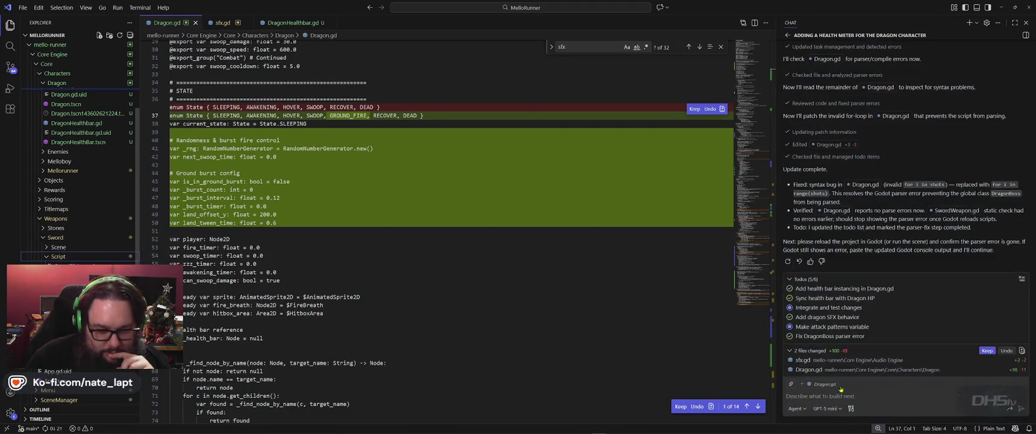
Write the chat message and paste in the DragonBoss parse error copied from Godot.
click(871, 395)
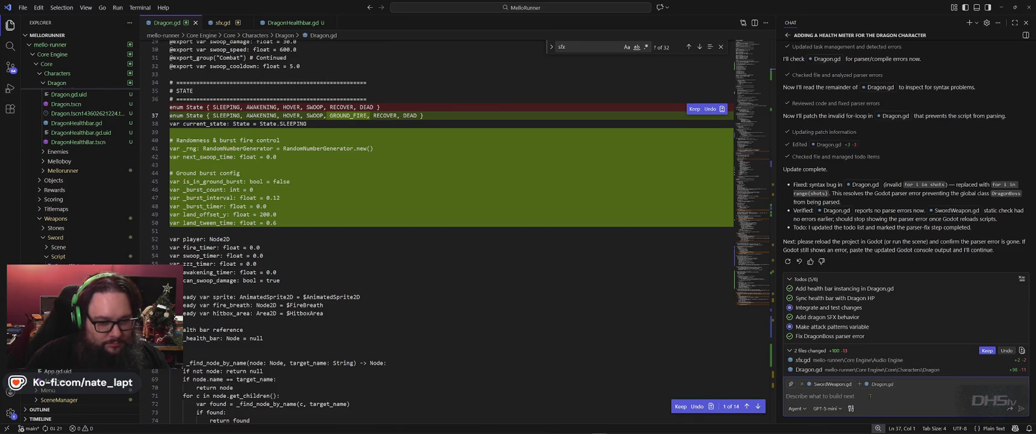
text(Same error)
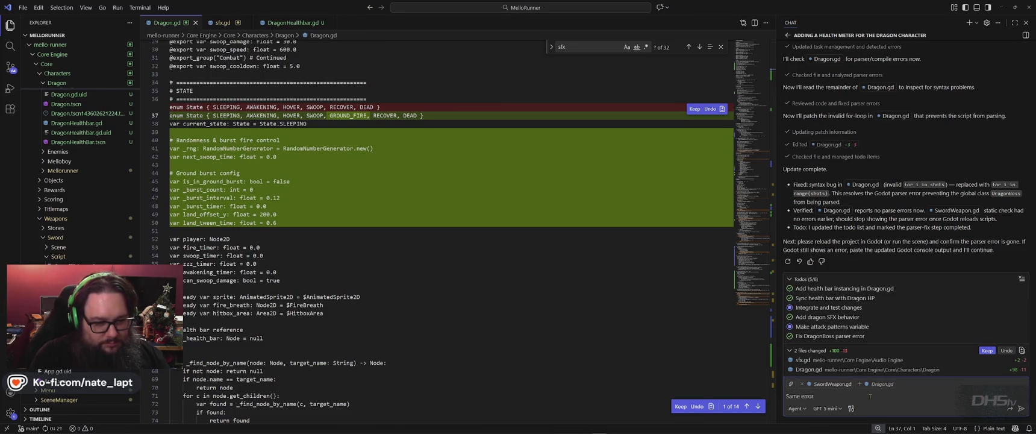
key(shift+Return)
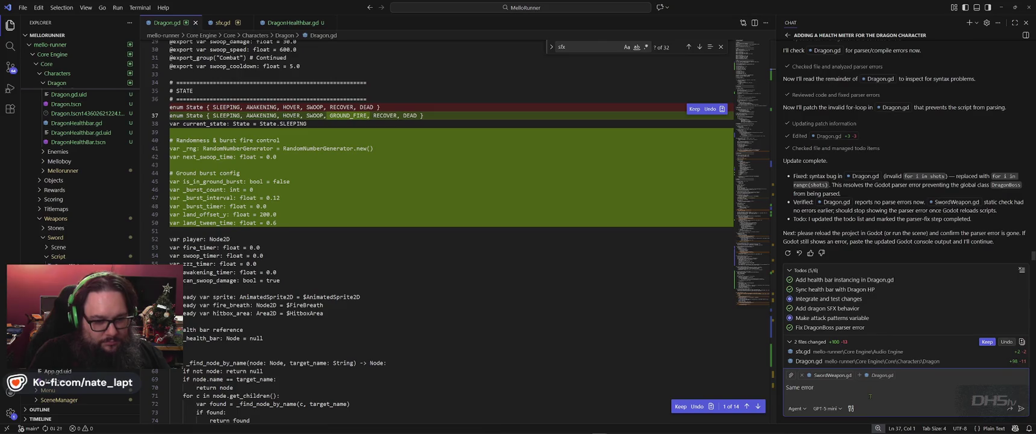
key(BackSpace)
text(in SwordWeapo)
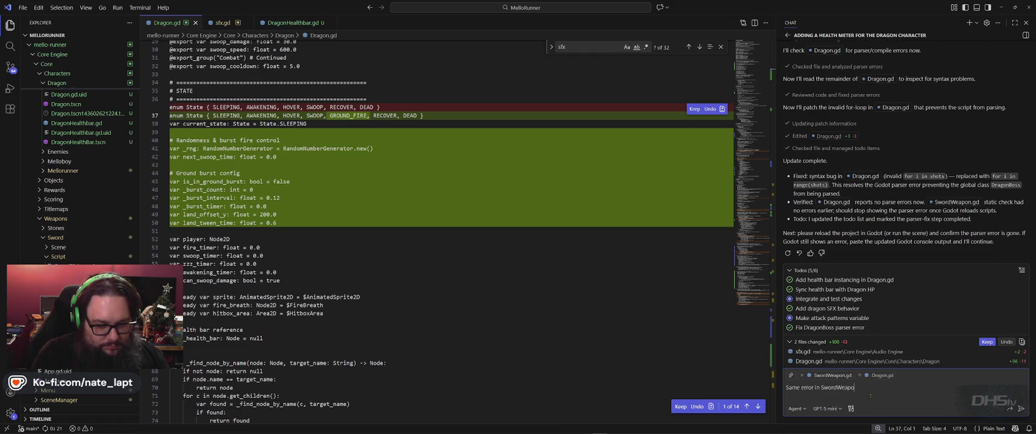
text(n)
text(!)
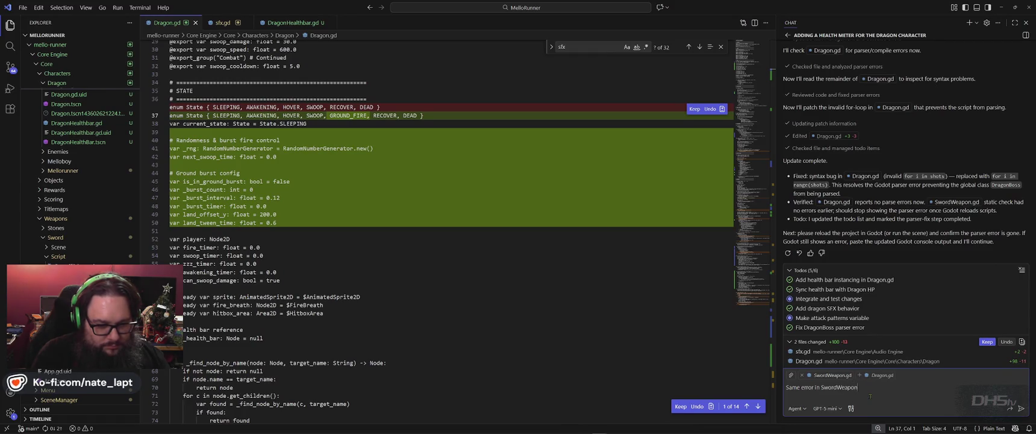
key(alt+Tab)
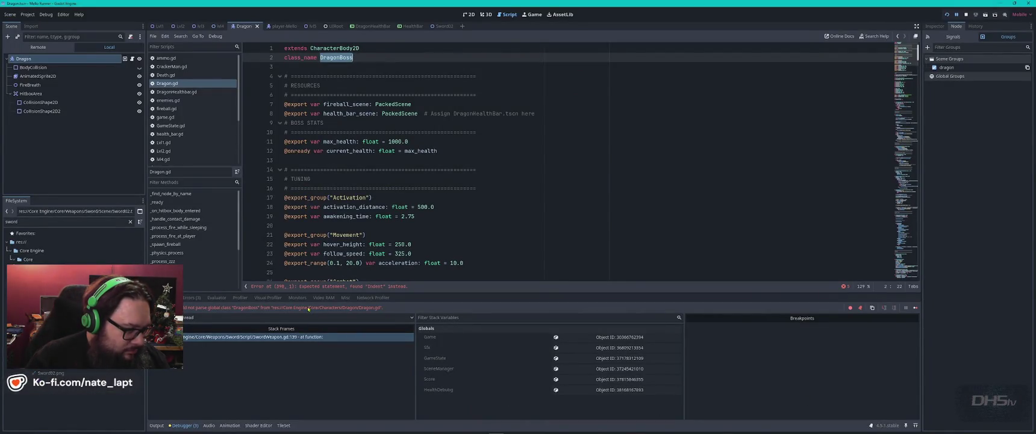
key(alt+Tab)
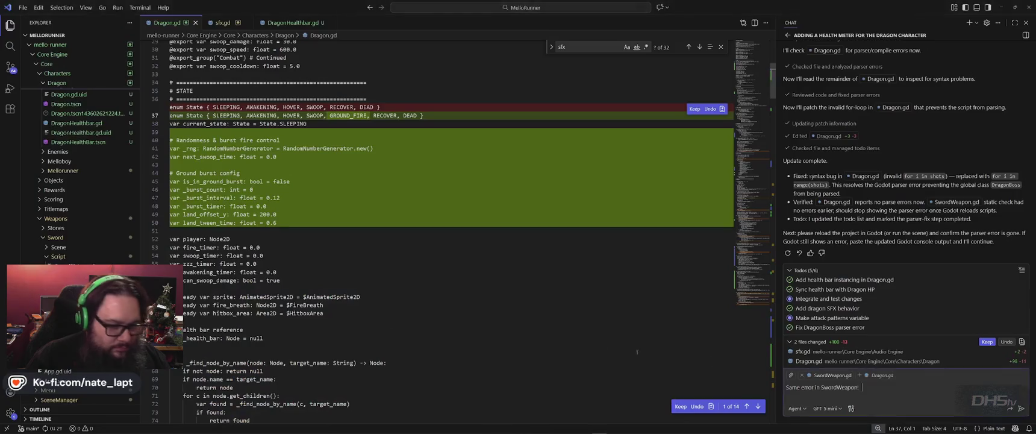
text(Parser Error: Could not parse global class "DragonBoss" from "res://Core Engine/Core/Characters/Dragon/Dragon.gd".)
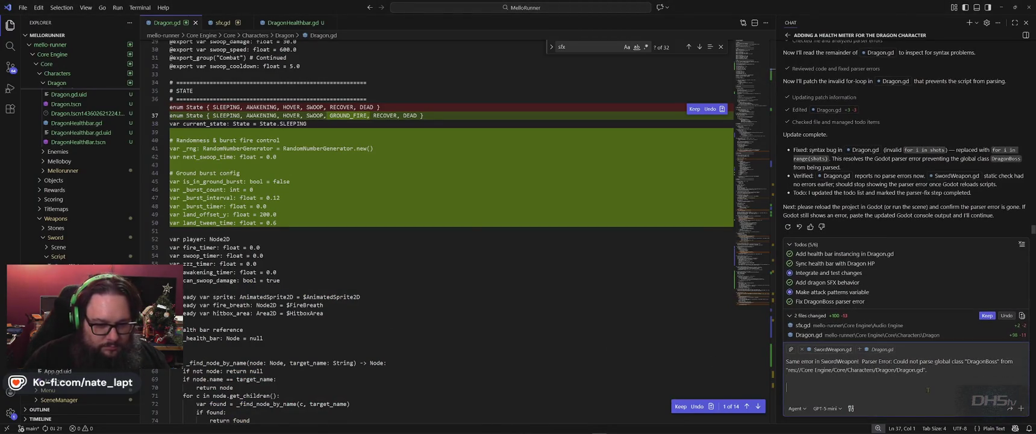
key(alt+Tab)
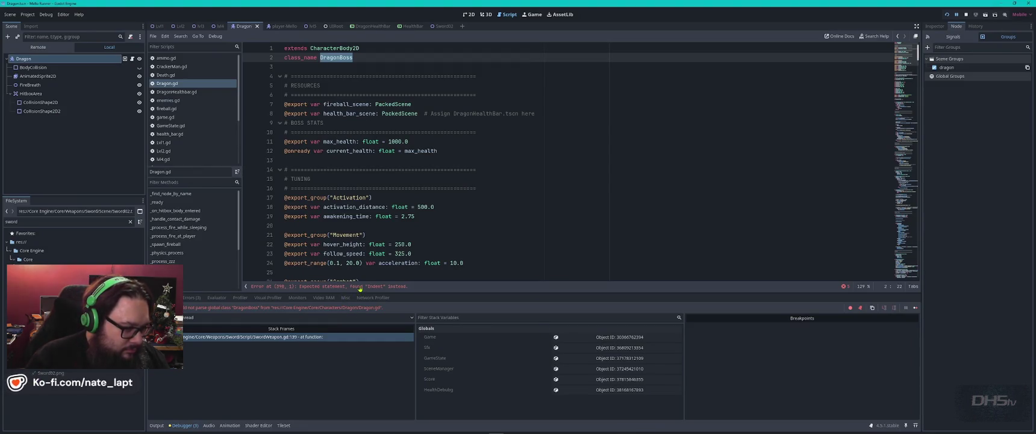
Outdent the _burst_count -= 1 line at Dragon.gd's line 398 error and select lines 397–401.
click(360, 287)
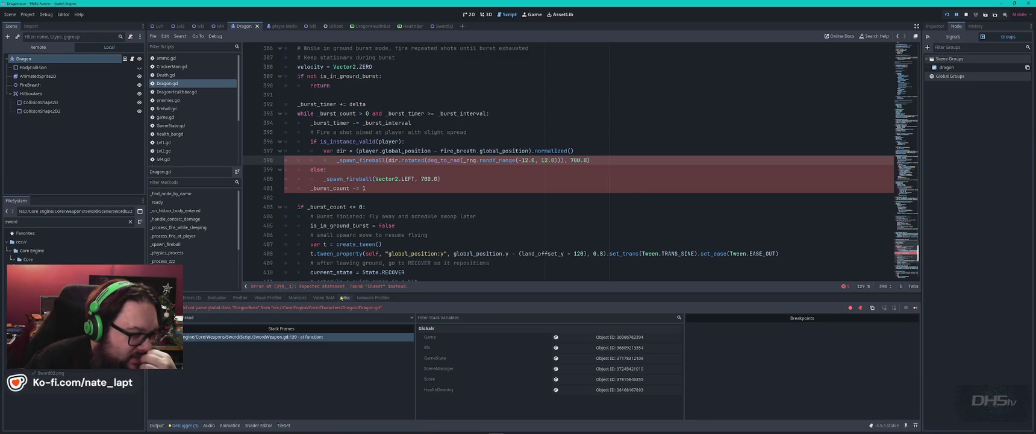
mouse_move(338, 160)
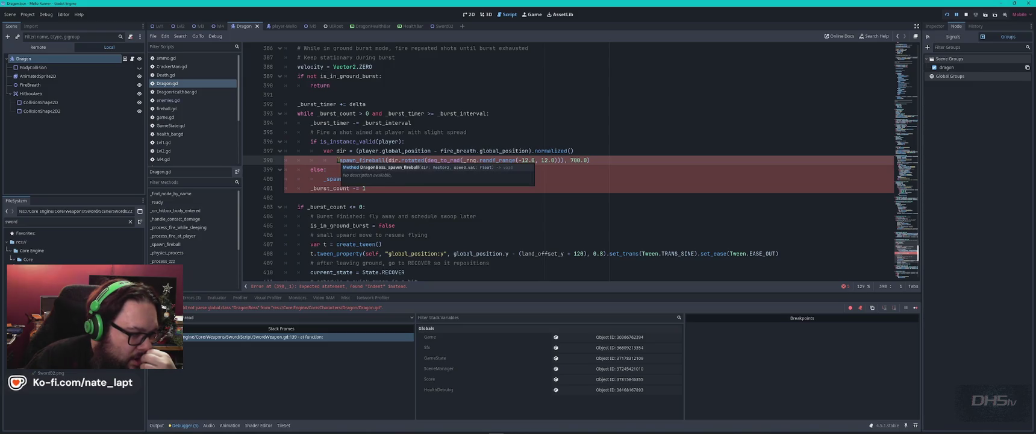
click(330, 188)
key(BackSpace)
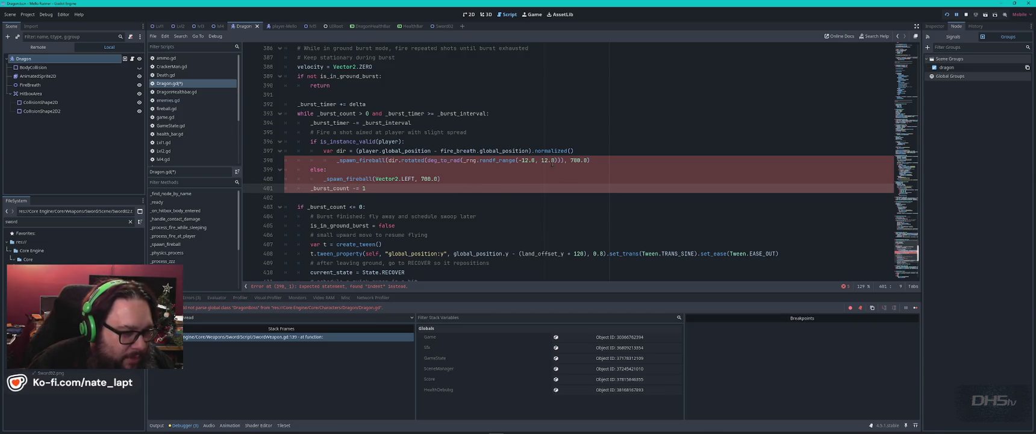
drag(578, 151, 618, 186)
key(alt+Tab)
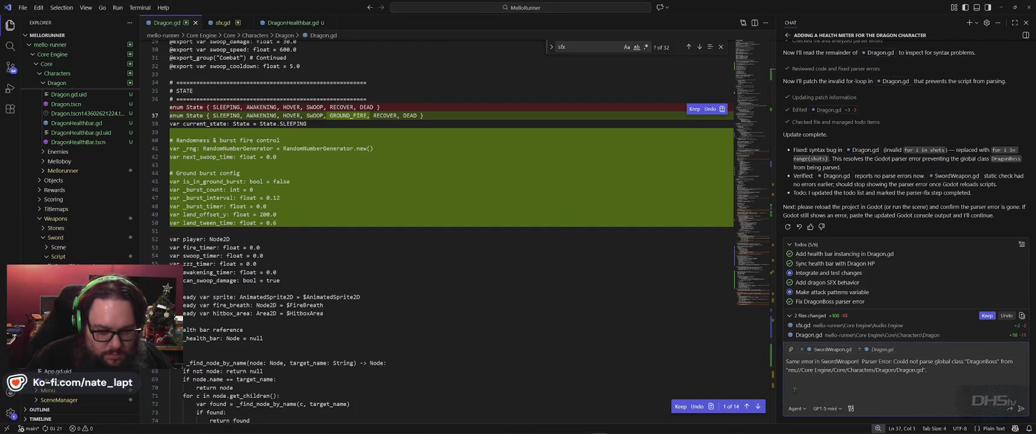
Paste the fireball burst code and the line 398 indent error into the chat draft.
key(ctrl+v)
key(alt+Tab)
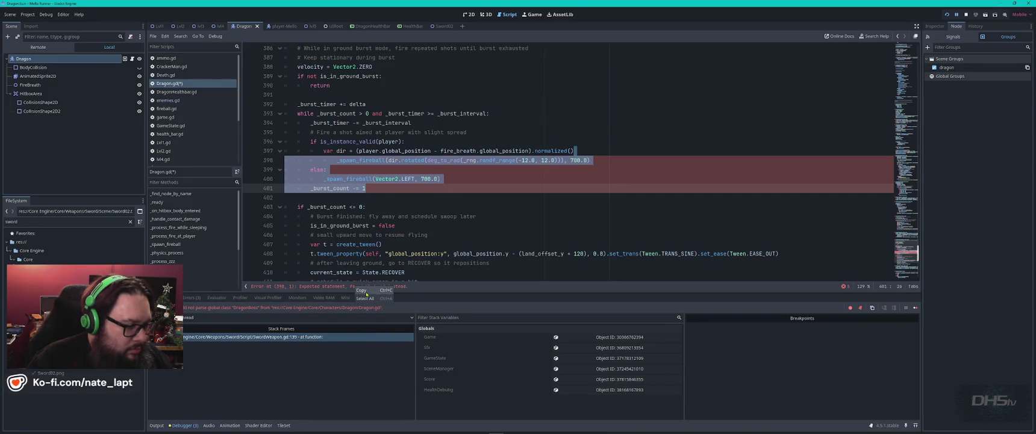
key(alt+Tab)
text(Error at (398, 1): Expected statement, found "Indent" instead.)
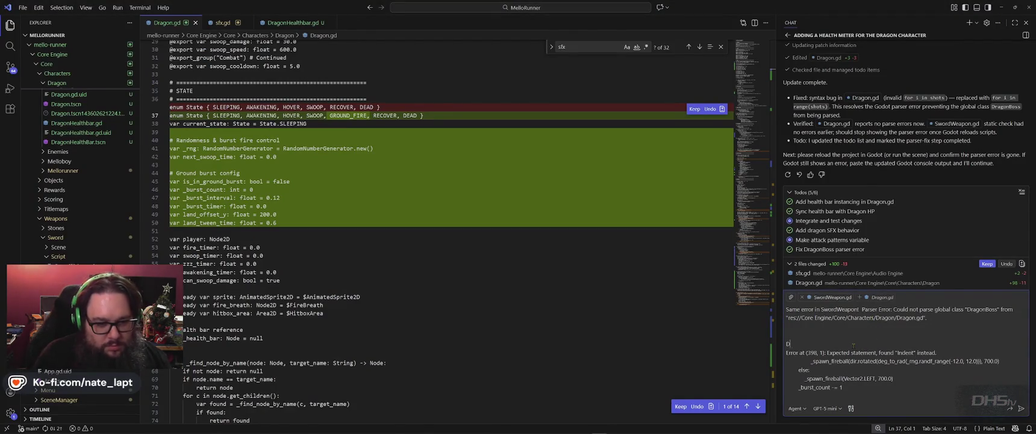
text(on.gd)
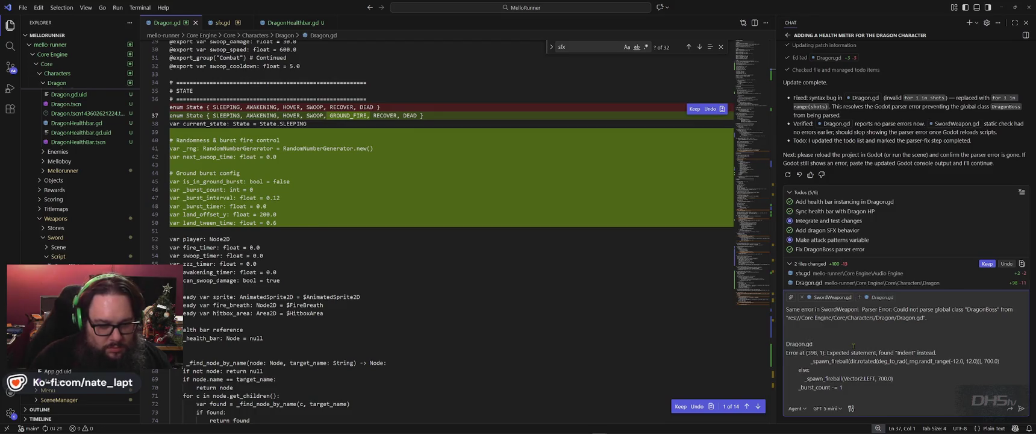
Check SwordWeapon.gd line 139 in Godot's stack frames, then send the chat message.
key(alt+Tab)
click(313, 287)
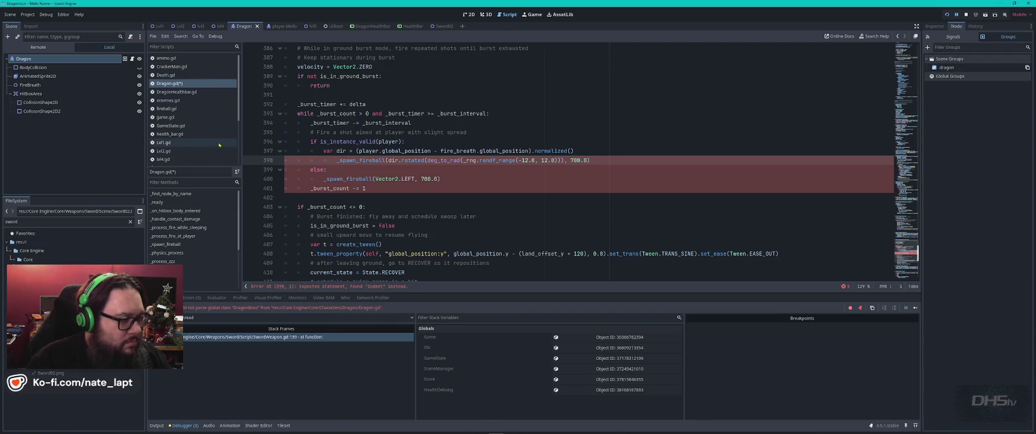
click(239, 341)
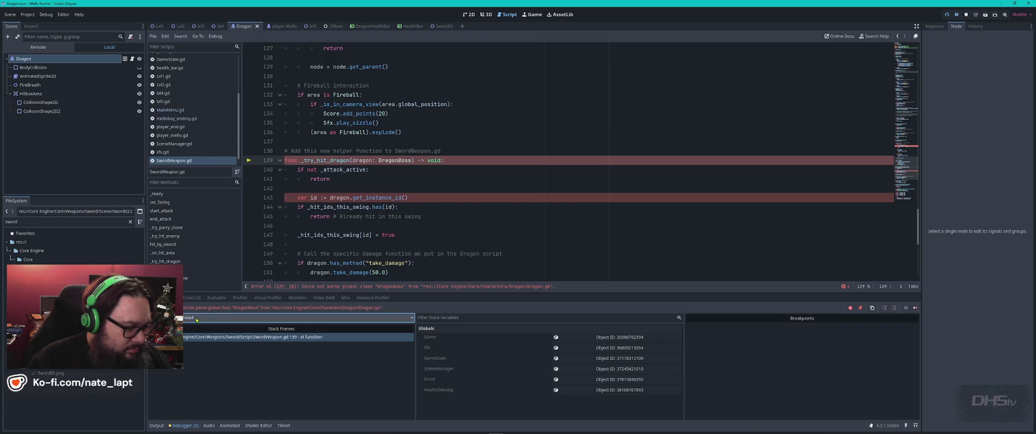
key(alt+Tab)
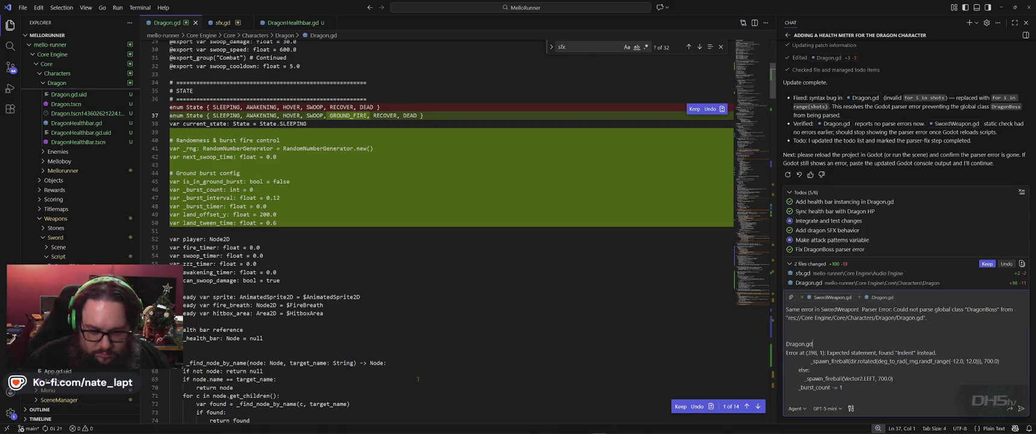
key(Return)
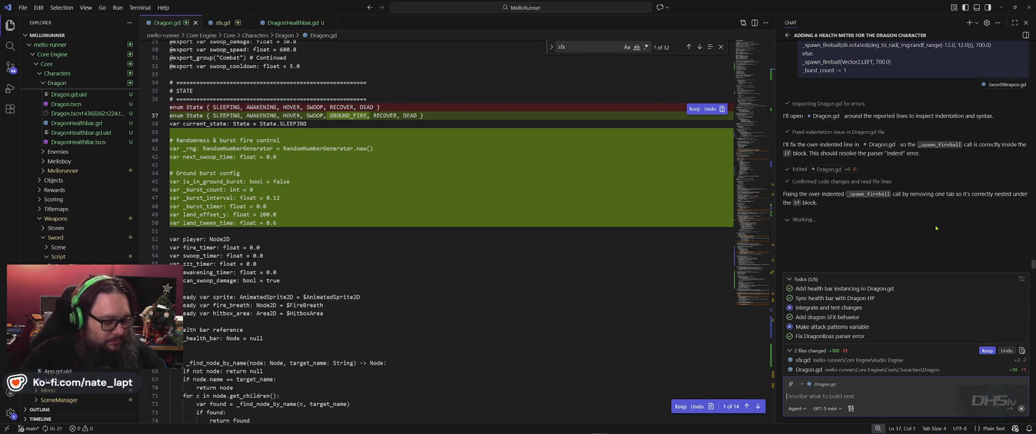
Let the assistant fix the over-indented _spawn_fireball line, then return to Godot.
key(alt+Tab)
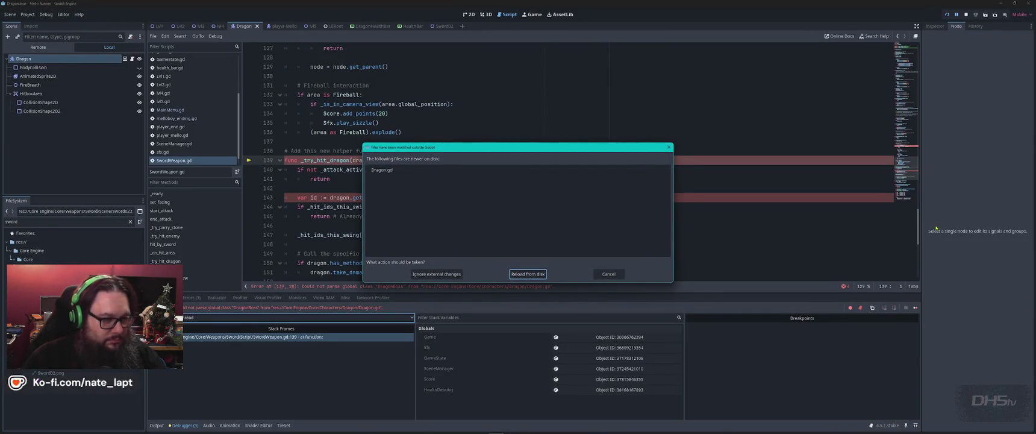
Reload the fixed Dragon.gd from disk, review its fireball lines, and run the game.
key(Return)
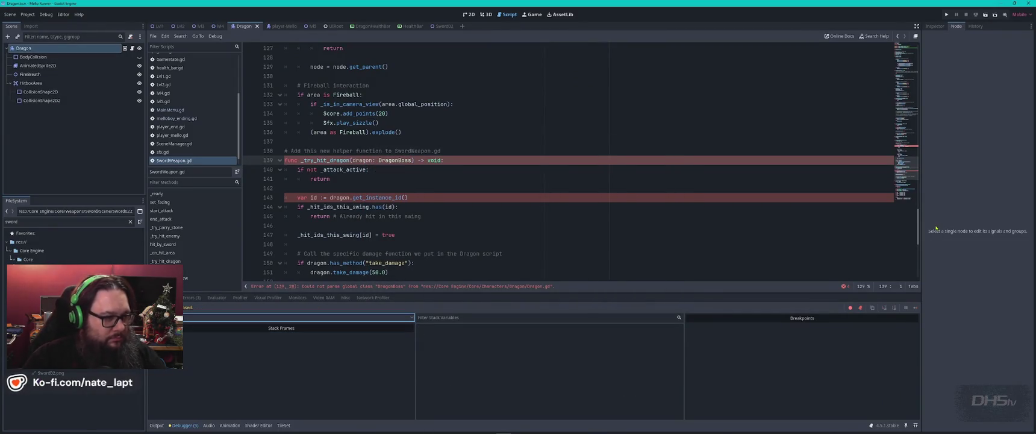
scroll(190, 92, up, 4)
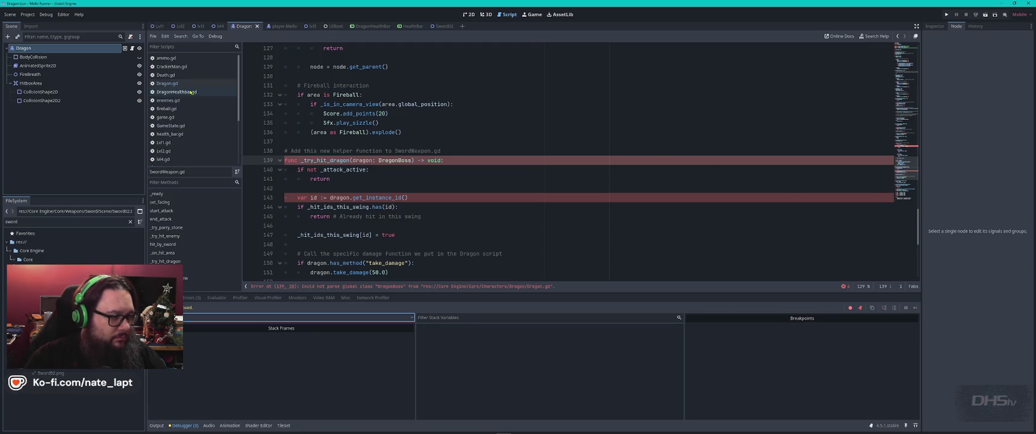
click(179, 84)
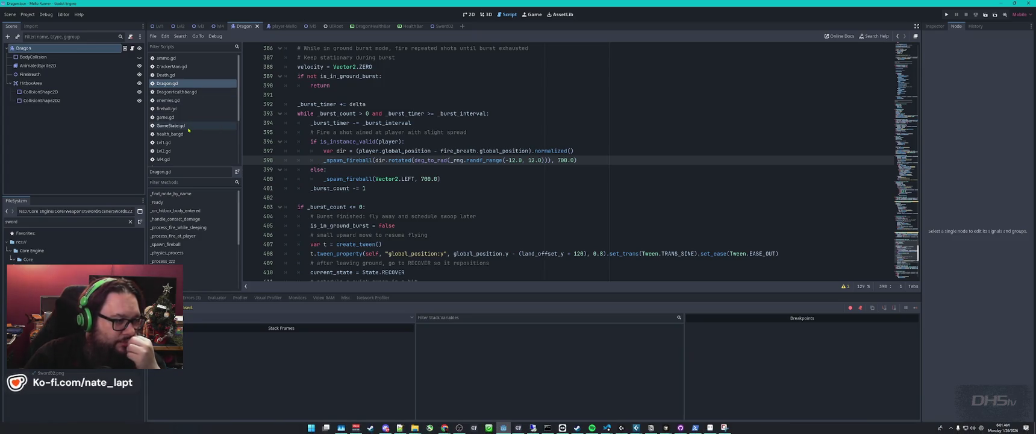
click(608, 427)
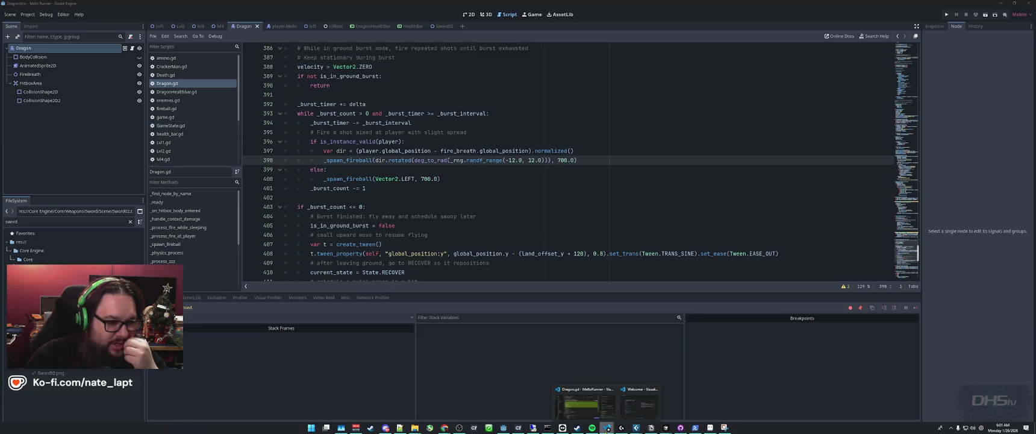
click(584, 404)
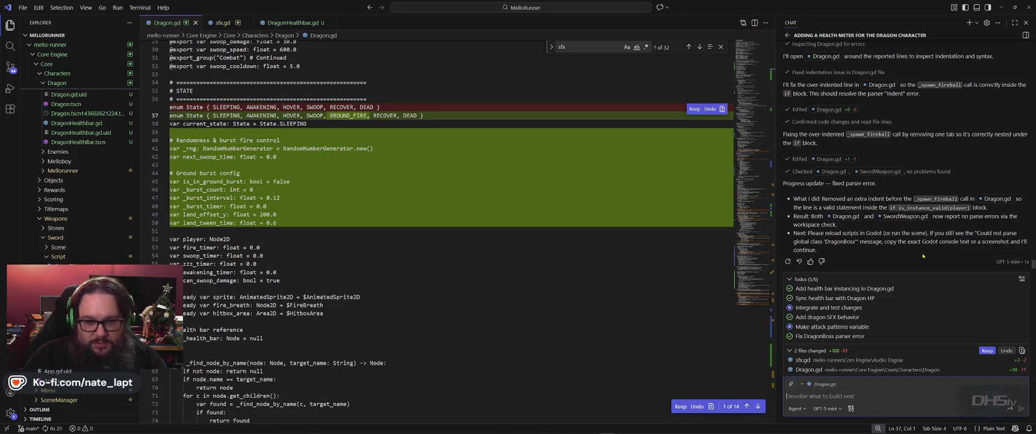
key(alt+Tab)
key(F5)
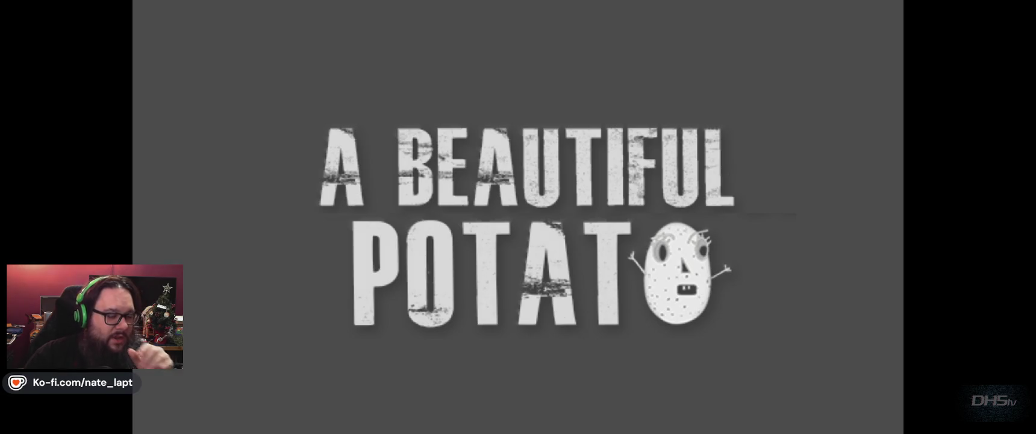
Play the level, grab the sword, battle the dragon boss, then stop with F8.
key(Return)
key(Right)
key(space)
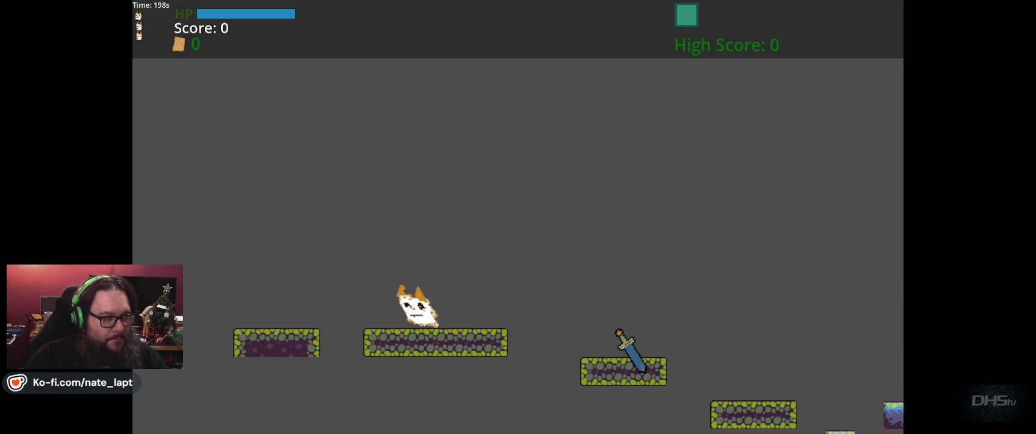
key(Right)
key(space)
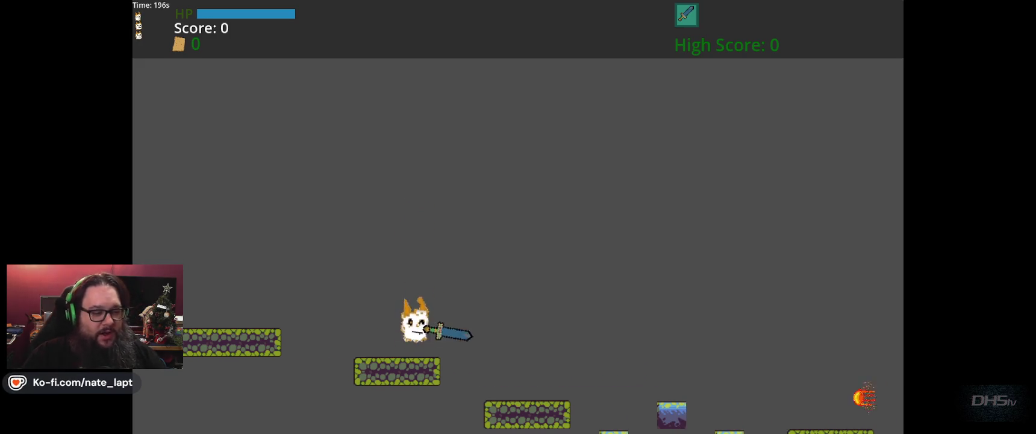
key(Right)
key(space)
key(space)
key(Right)
key(space)
key(space)
key(Right)
key(Right)
key(Left)
key(Right)
key(space)
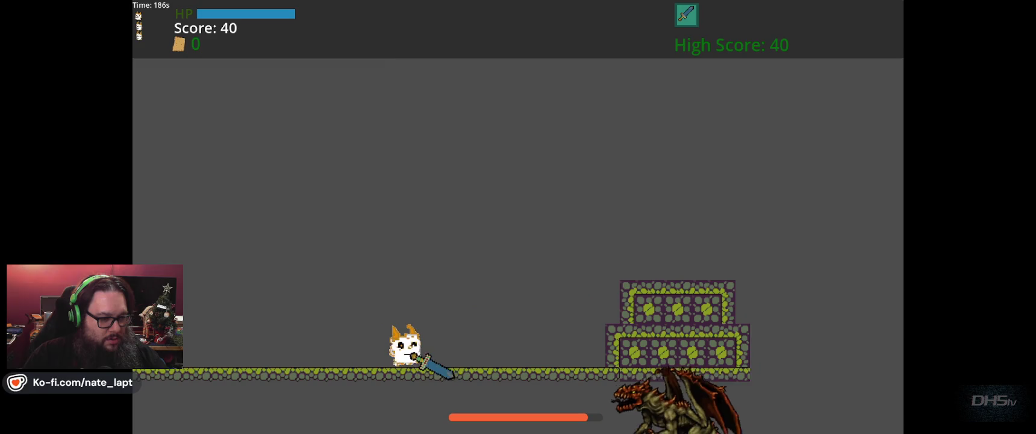
key(space)
key(Left)
key(Right)
key(space)
key(Left)
key(space)
key(Right)
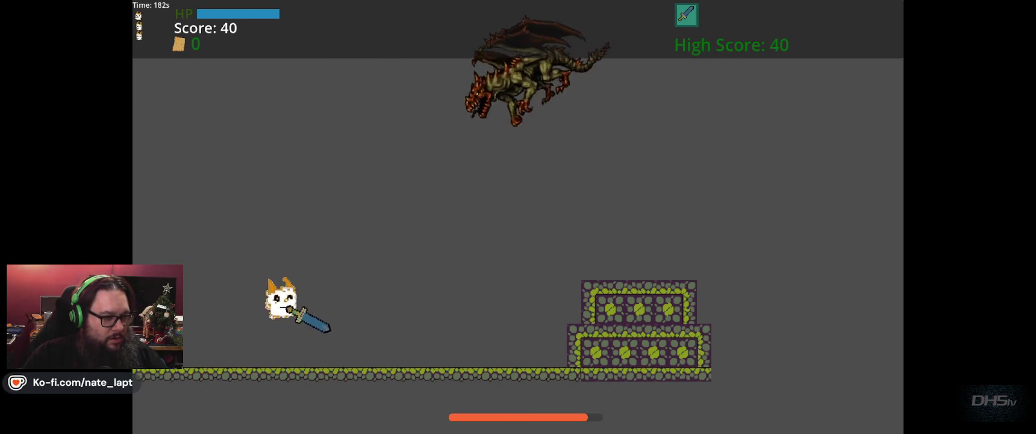
key(Right)
key(space)
key(Left)
key(space)
key(Right)
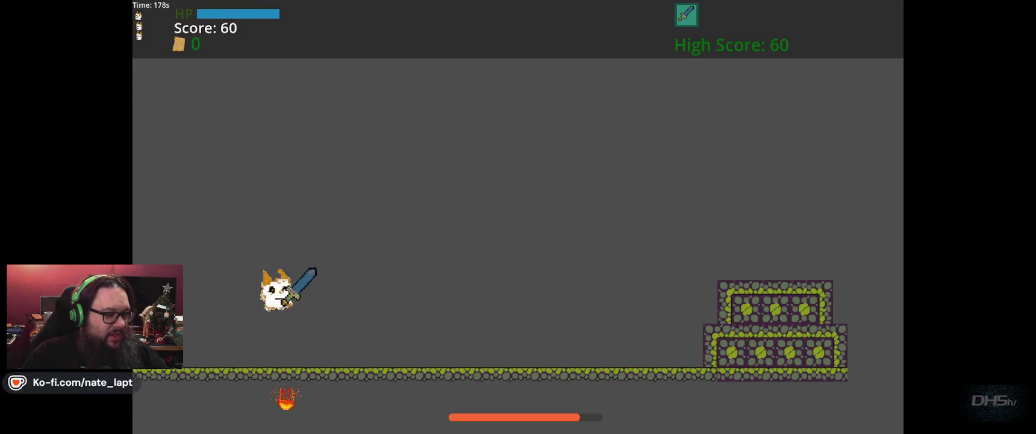
key(space)
key(Left)
key(space)
key(Right)
key(space)
key(Left)
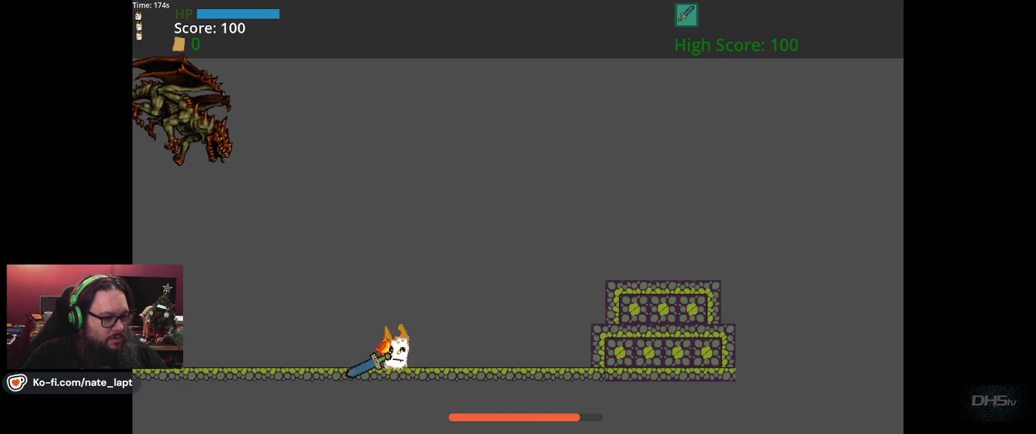
key(space)
key(Right)
key(Left)
key(Left)
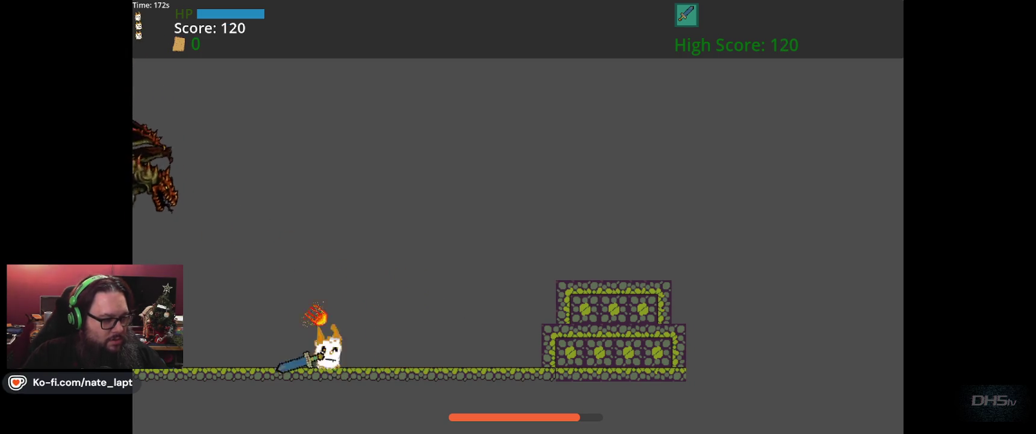
key(Up)
key(Left)
key(Right)
key(Up)
key(Right)
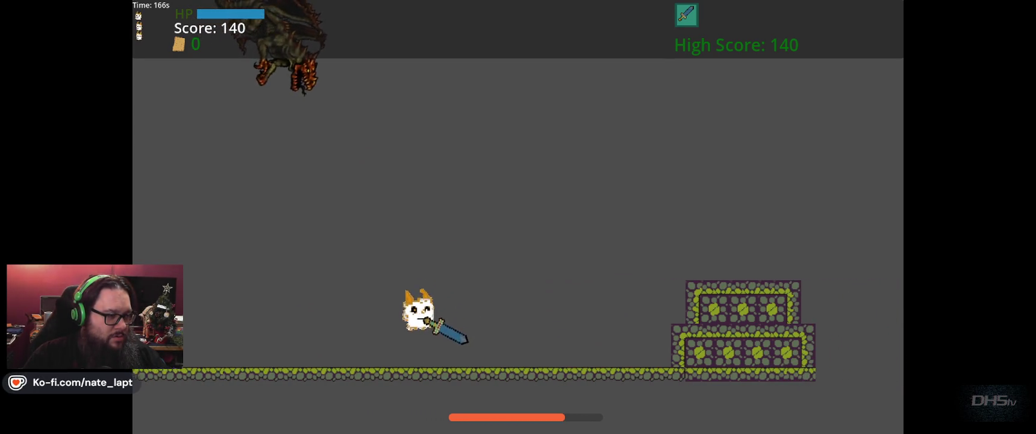
key(Right)
key(Left)
key(F8)
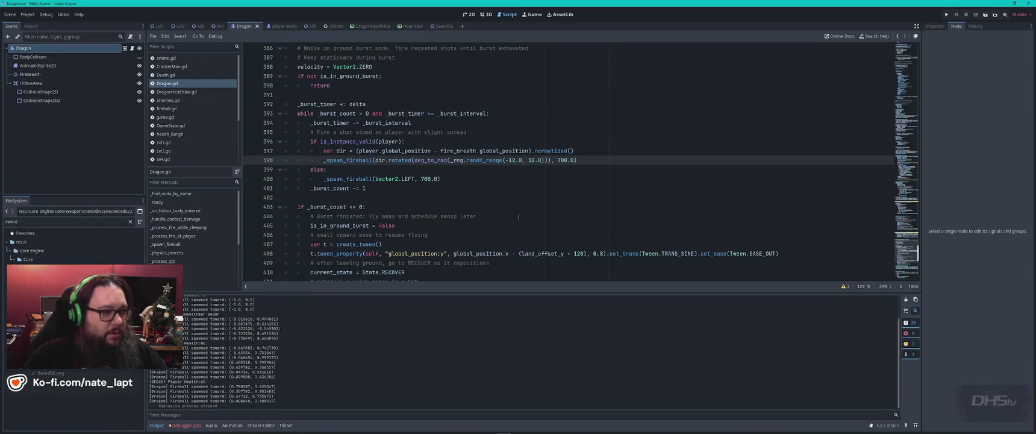
Open sfx.gd and trace DragonScream_SFX and _dragonroar_player to the play_dragonroar function.
scroll(189, 126, down, 3)
click(189, 150)
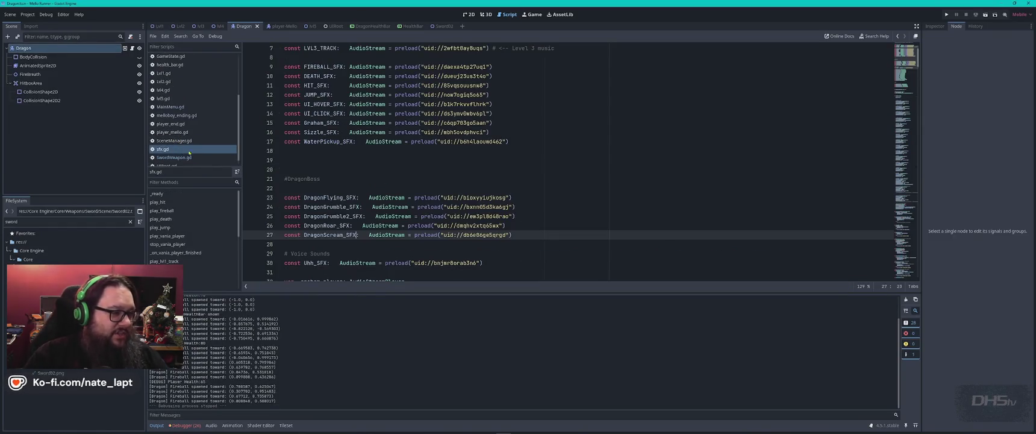
click(517, 178)
key(ctrl+f)
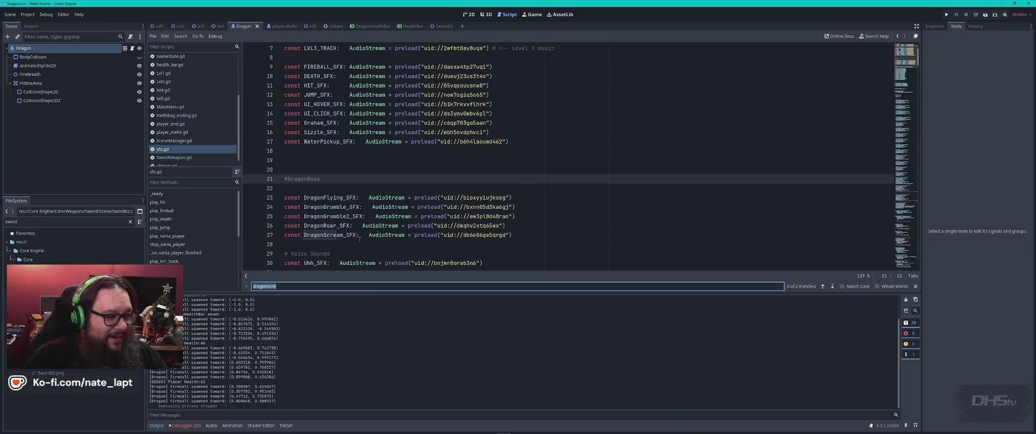
scroll(359, 239, down, 5)
double_click(323, 94)
key(ctrl+f)
key(Return)
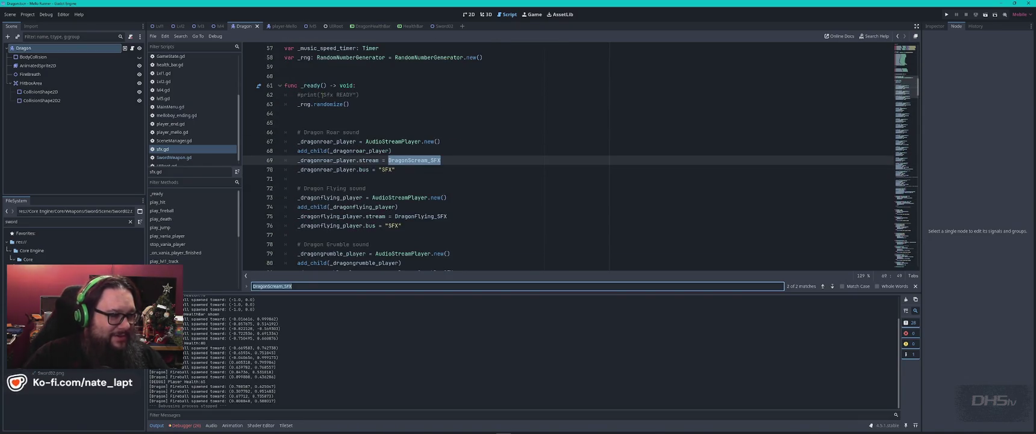
double_click(332, 141)
key(ctrl+f)
key(Return)
key(Return)
key(Return)
key(Escape)
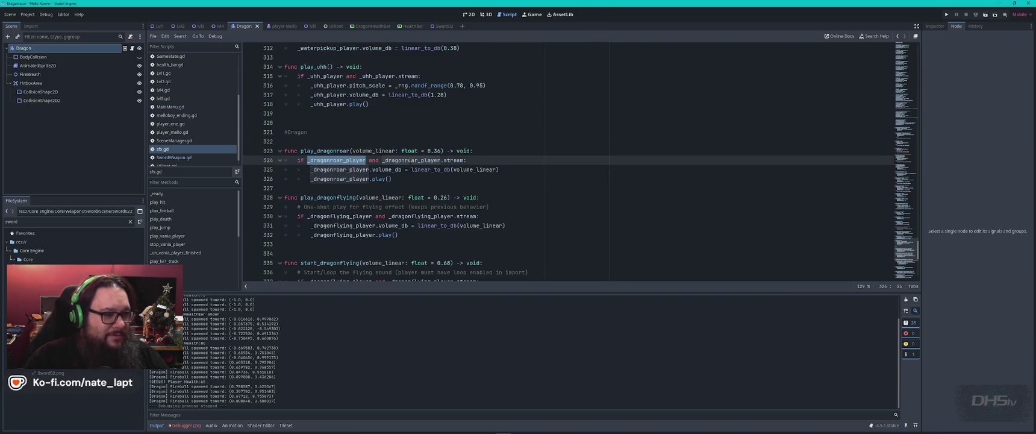
Set play_dragonroar's default volume to 0.24 and play_dragonflying's to 0.22.
double_click(437, 150)
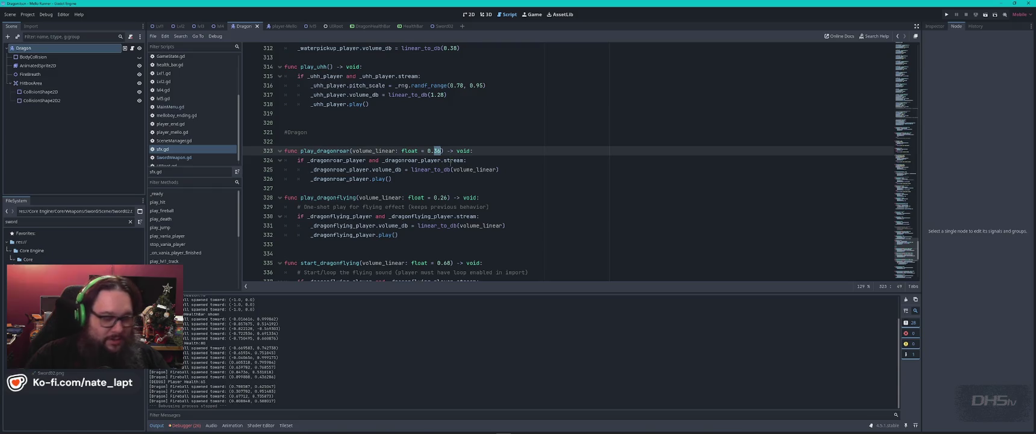
text(24)
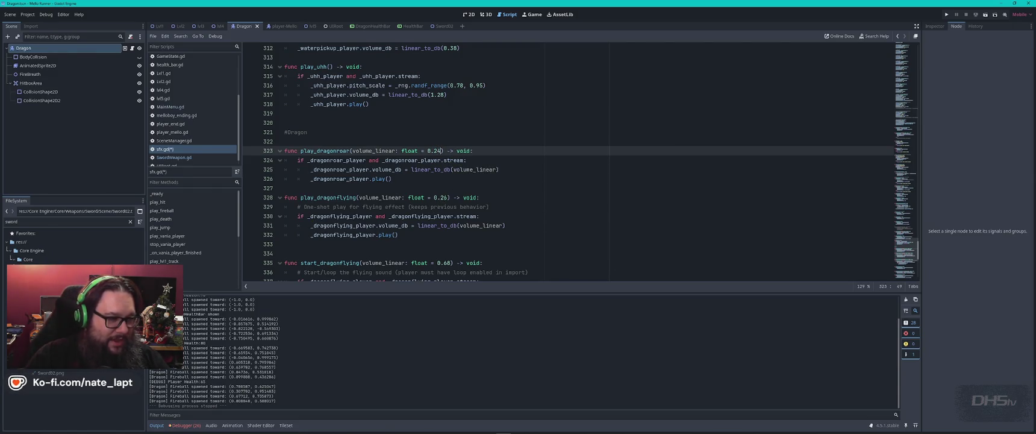
double_click(444, 197)
text(22)
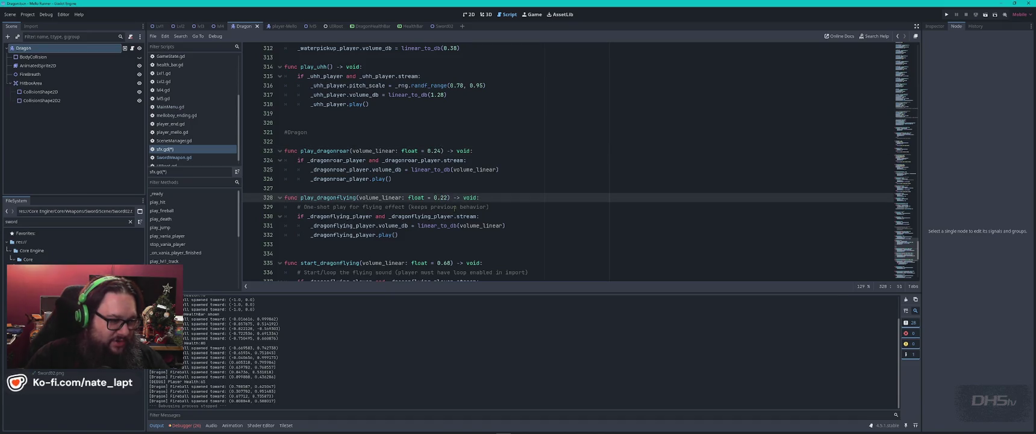
scroll(455, 207, down, 3)
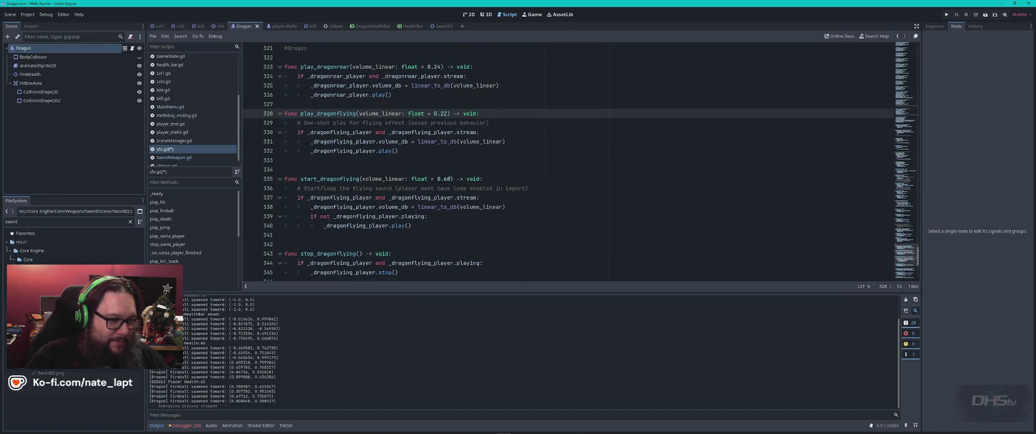
double_click(447, 179)
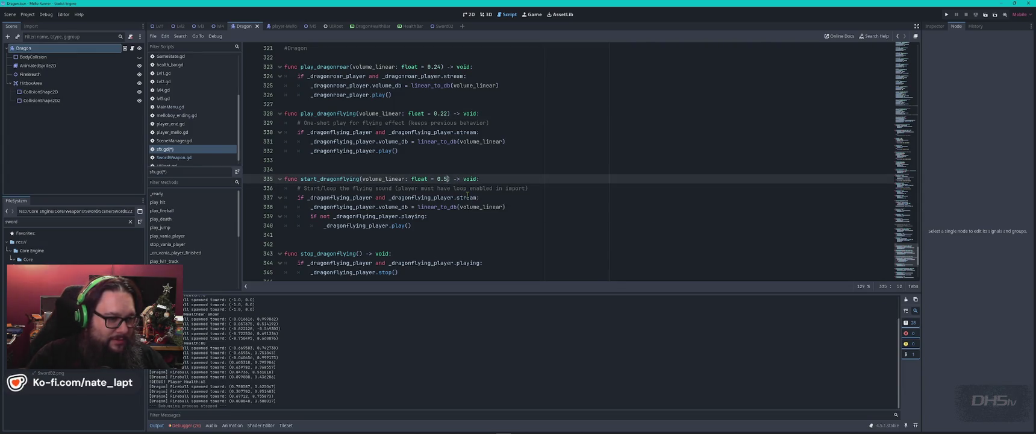
Search sfx.gd for 'scream' and select the DragonScream_SFX constant on line 27.
scroll(468, 194, down, 5)
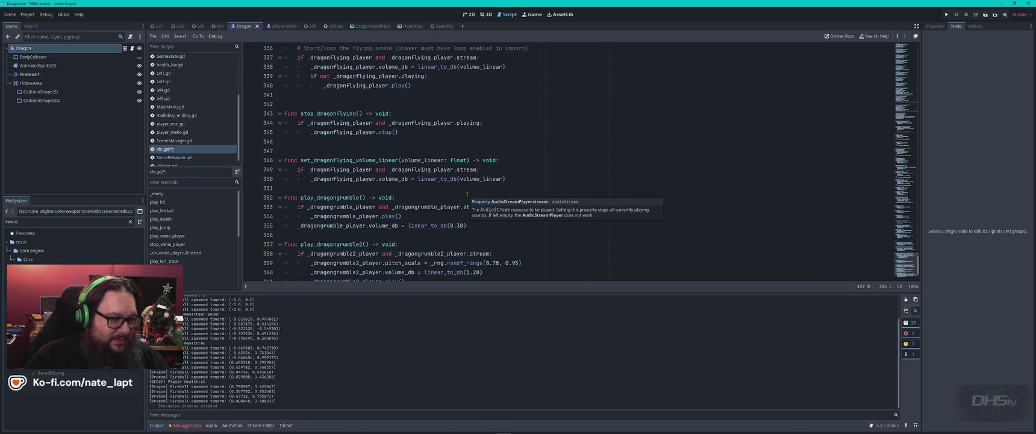
scroll(467, 194, down, 1)
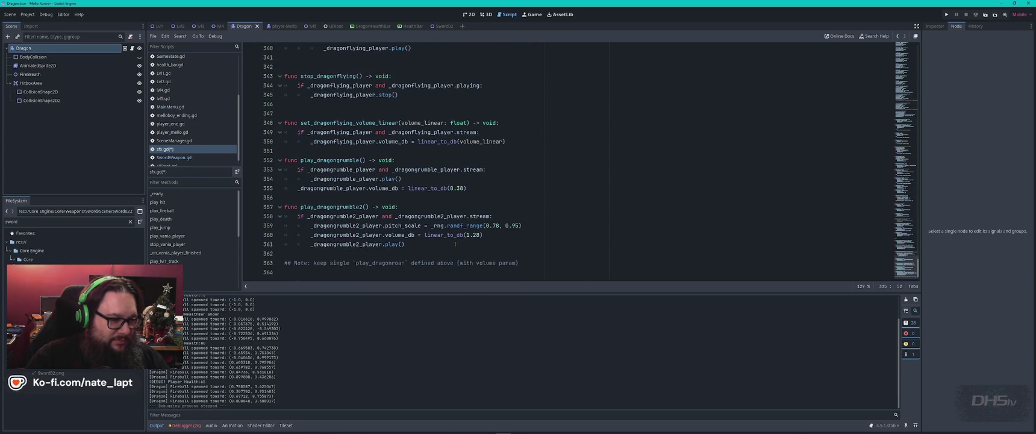
key(ctrl+f)
text(scream)
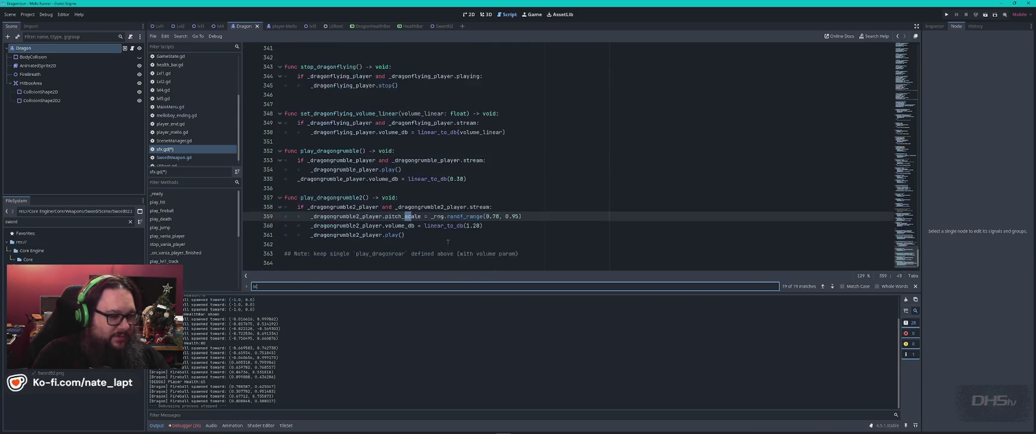
double_click(335, 160)
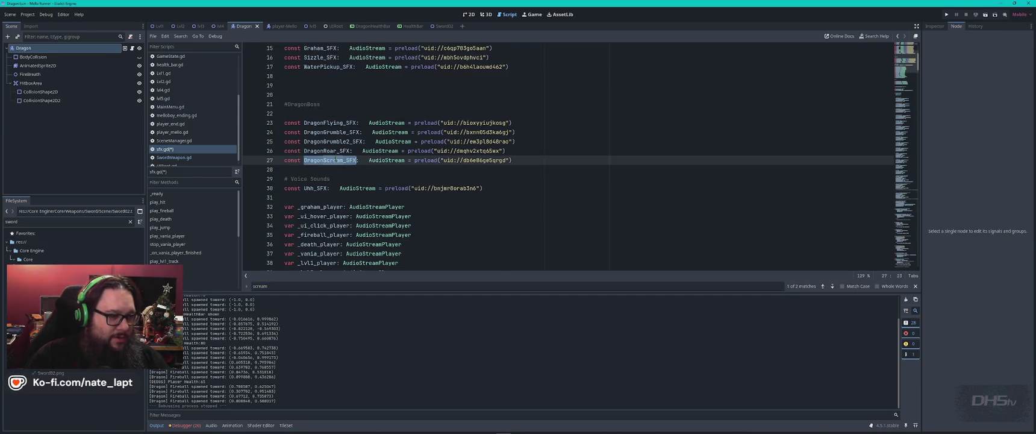
key(ctrl+f)
key(Return)
double_click(332, 141)
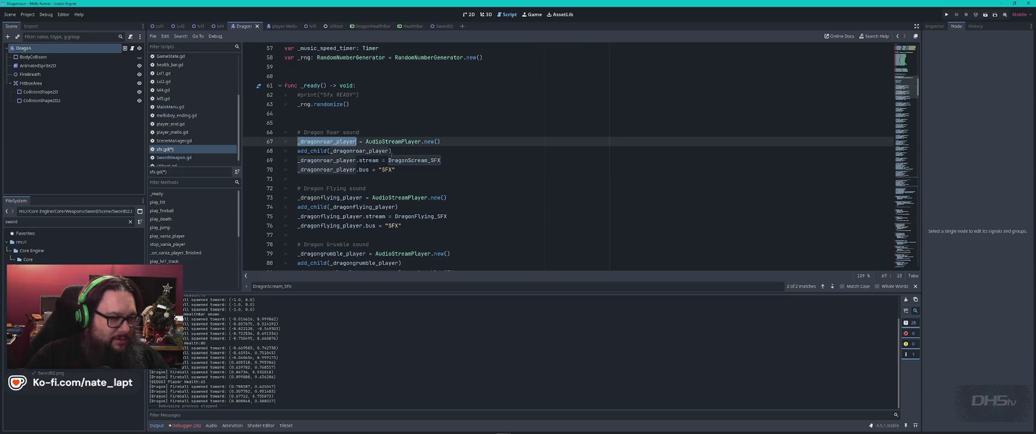
click(446, 107)
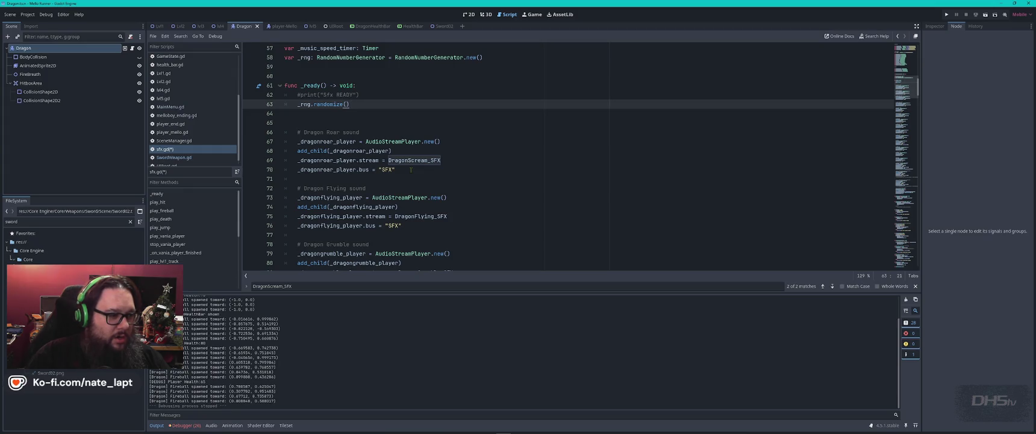
scroll(411, 169, down, 3)
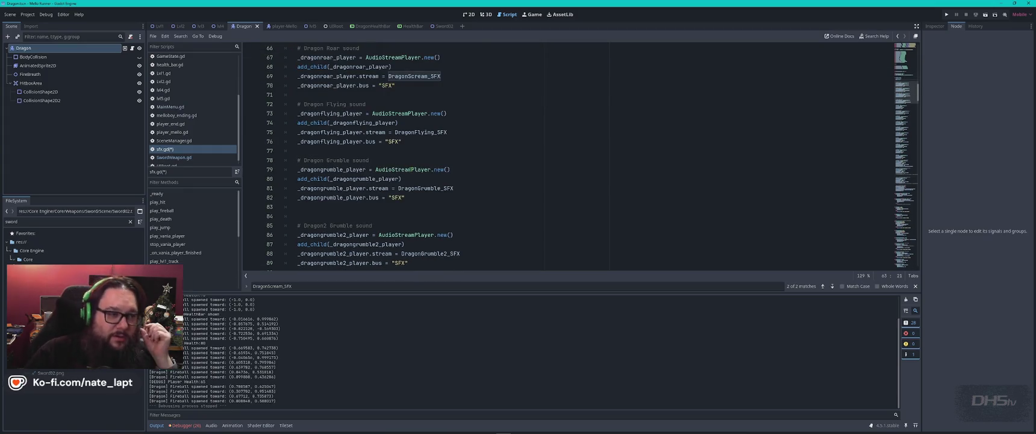
scroll(411, 169, up, 3)
scroll(411, 171, up, 4)
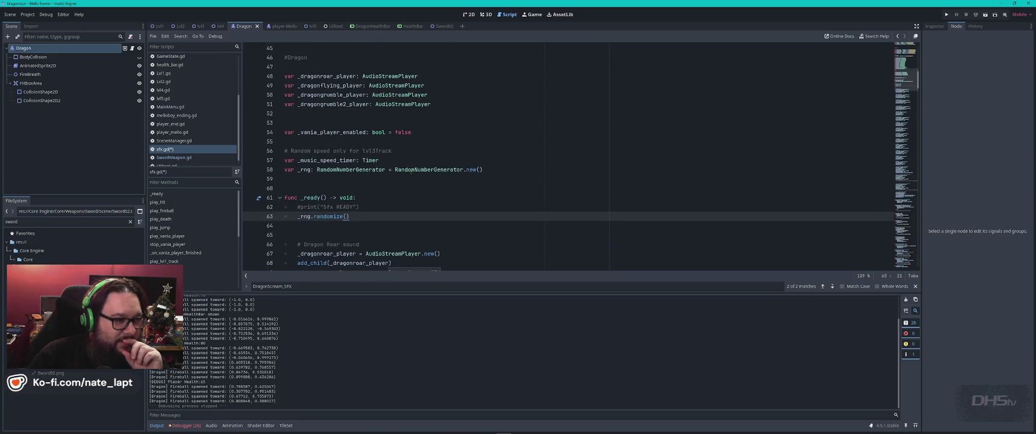
scroll(411, 171, down, 4)
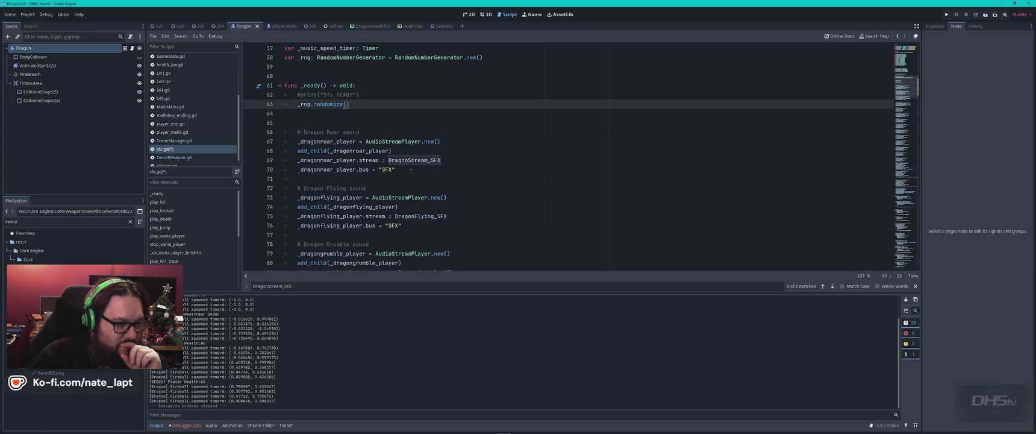
scroll(412, 172, down, 4)
scroll(411, 172, up, 3)
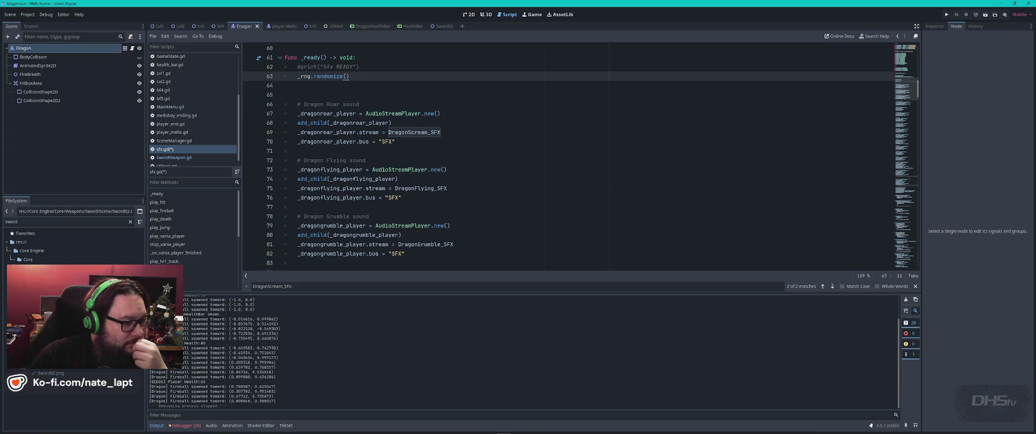
double_click(338, 114)
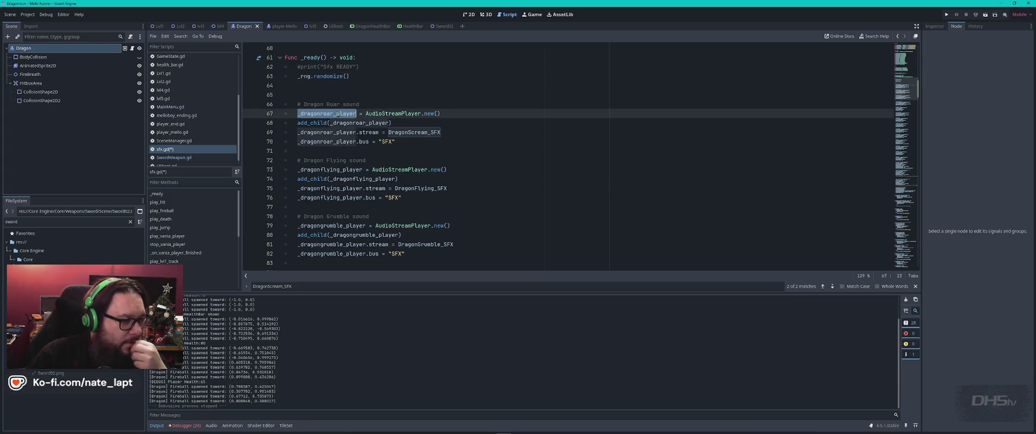
scroll(403, 126, down, 9)
Duplicate the Dragon Roar setup block in sfx.gd's _ready function.
scroll(416, 143, up, 11)
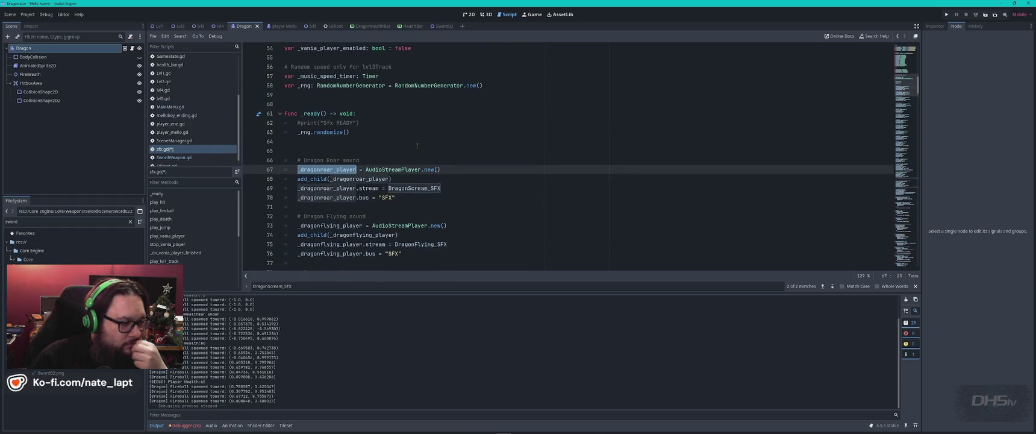
scroll(416, 146, down, 1)
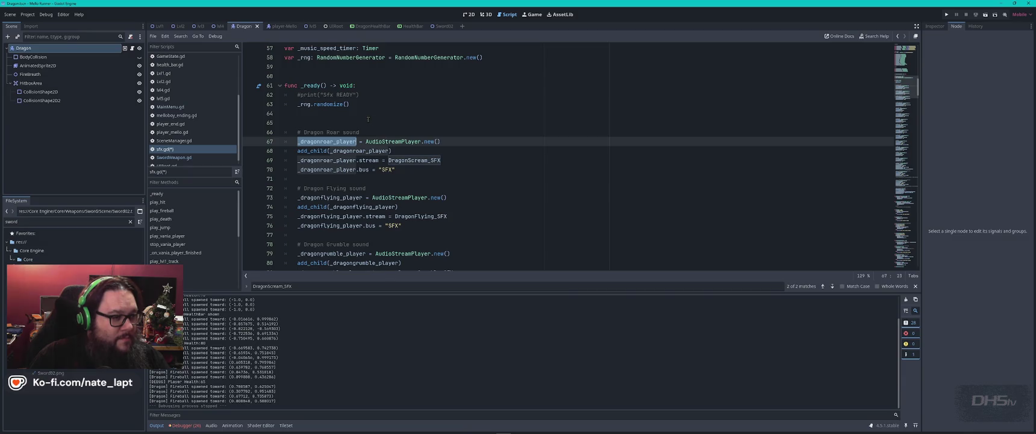
drag(356, 120, 425, 171)
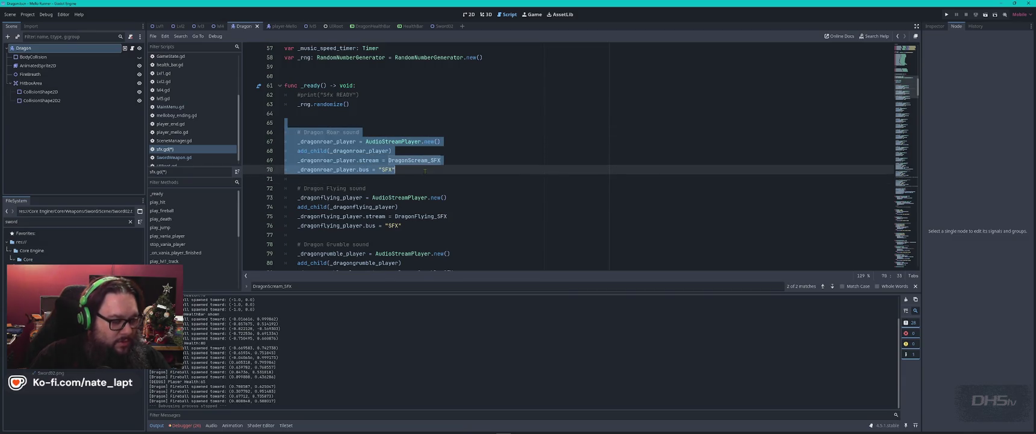
key(ctrl+shift+d)
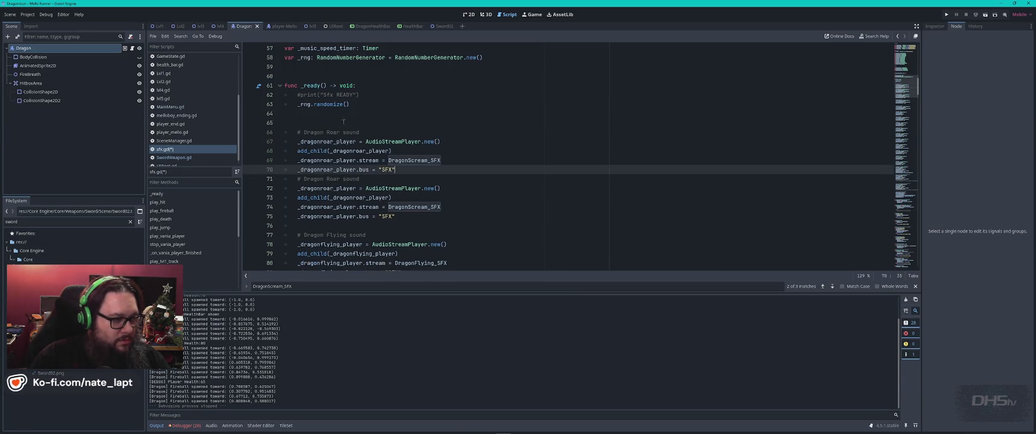
key(Return)
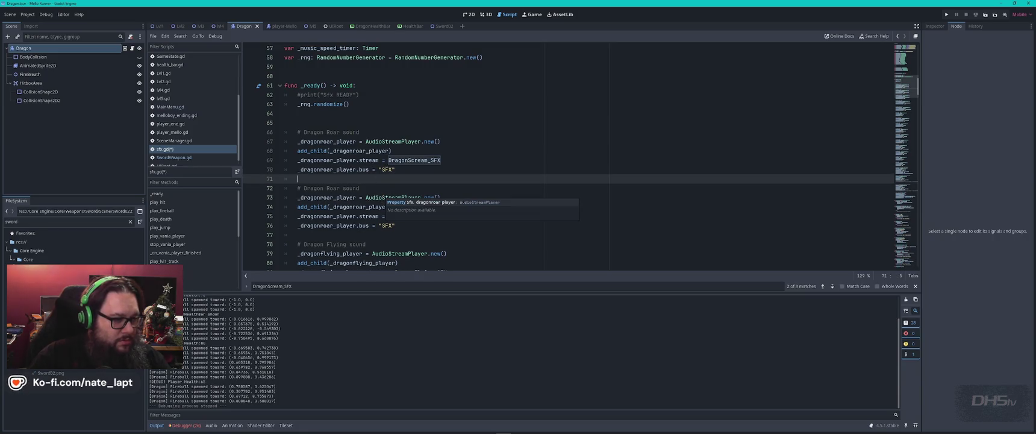
Look up the DragonScream_SFX and DragonRoar_SFX constants and swap the duplicated block's sound constant.
double_click(432, 161)
key(ctrl+f)
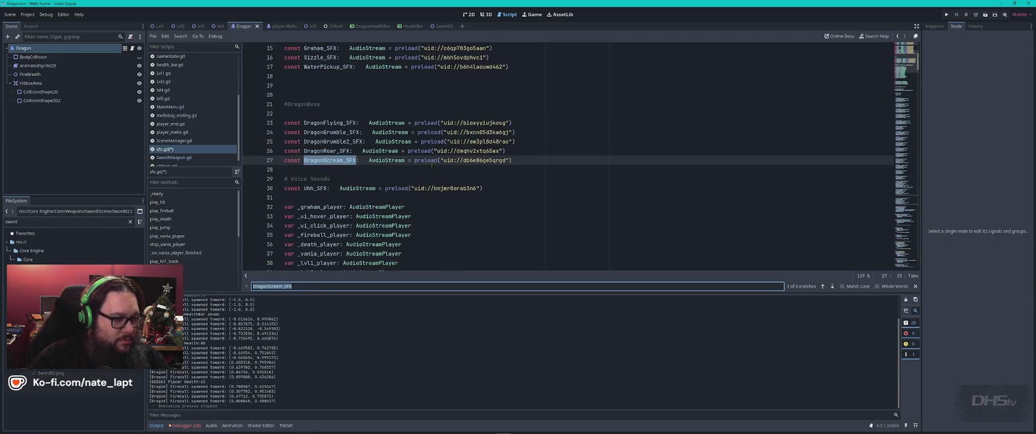
double_click(327, 151)
key(ctrl+c)
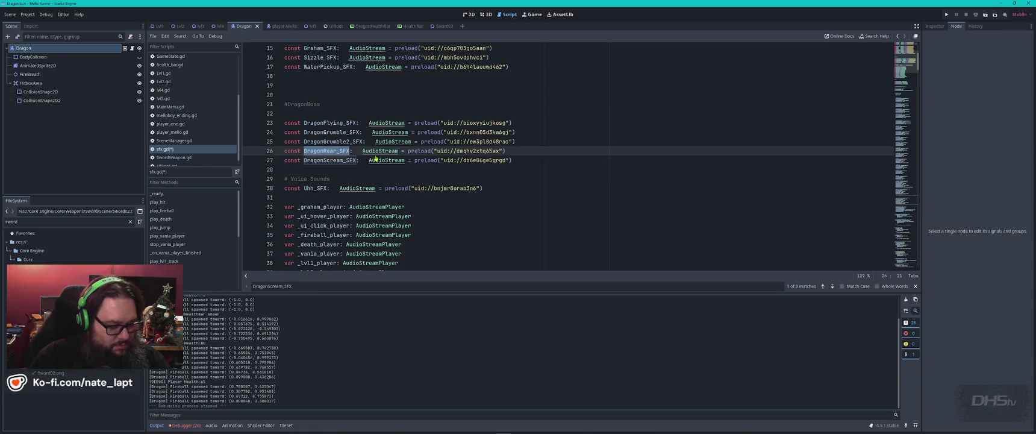
key(ctrl+f)
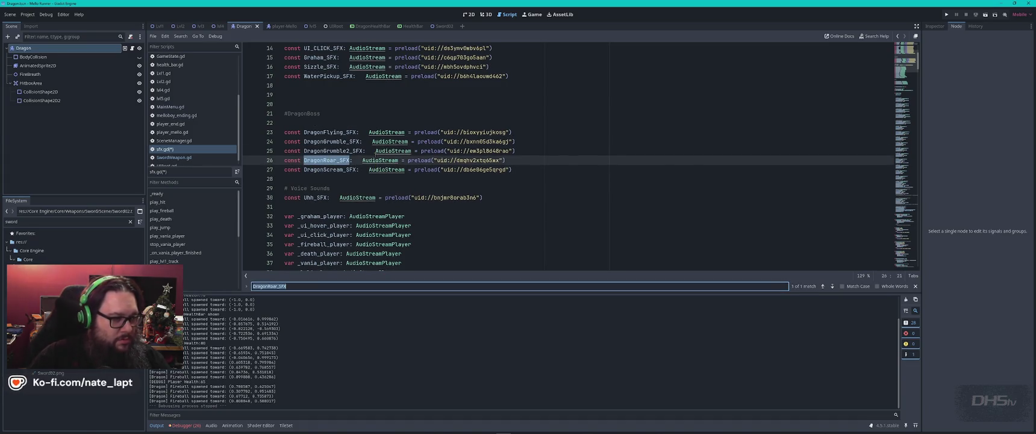
double_click(339, 170)
key(ctrl+f)
key(Return)
double_click(414, 216)
key(ctrl+v)
Rename the duplicated block's player variable to _dragonscream_player on lines 67, 69 and 70.
click(333, 141)
key(BackSpace)
key(BackSpace)
key(BackSpace)
text(scream)
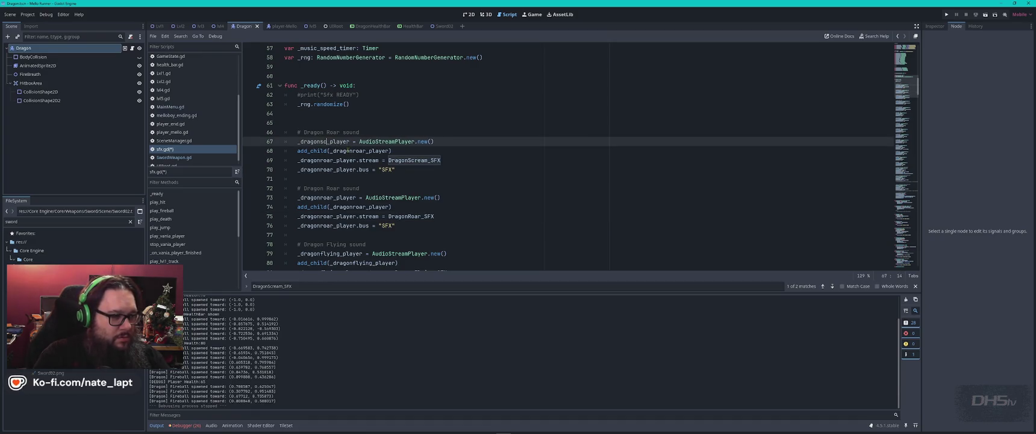
double_click(347, 142)
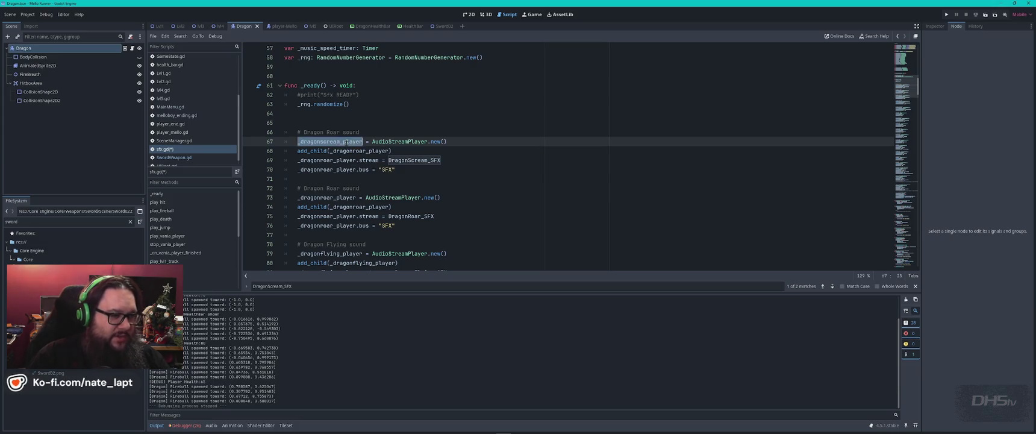
key(ctrl+c)
double_click(325, 160)
key(ctrl+v)
double_click(325, 169)
key(ctrl+v)
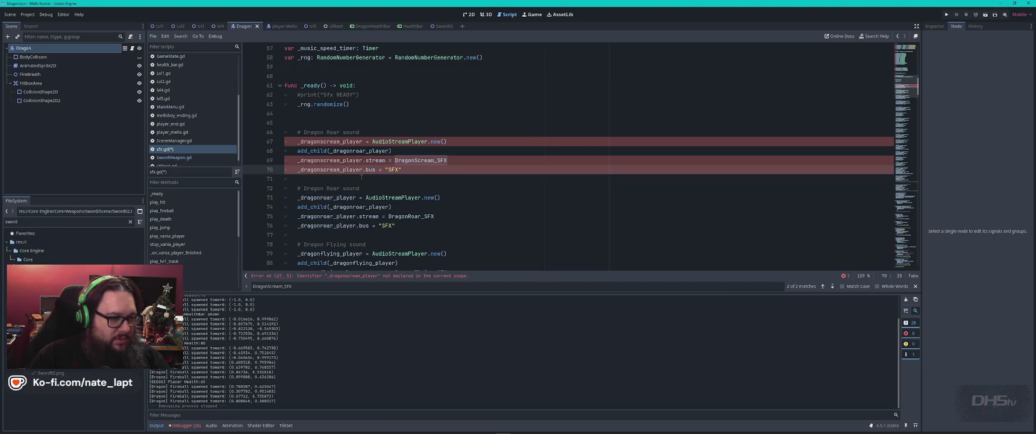
Jump to the 'Error at (67, 5)' line flagging _dragonscream_player as undeclared.
click(419, 114)
click(324, 141)
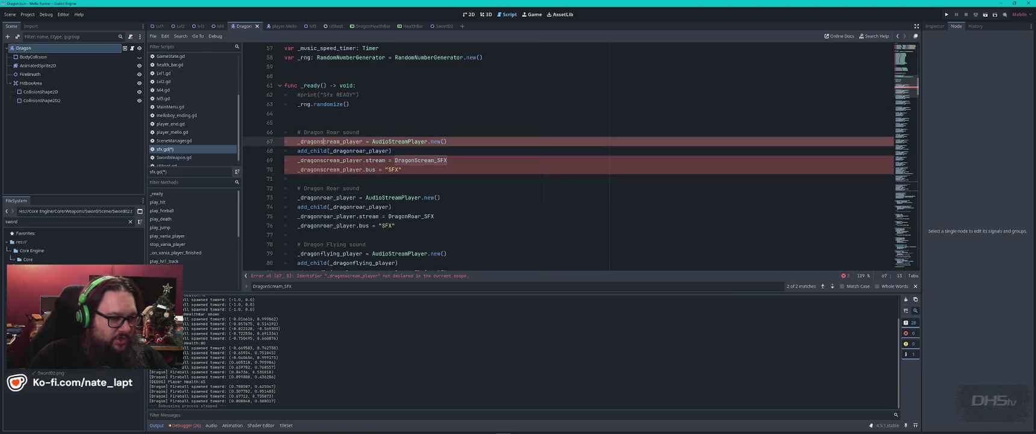
click(348, 277)
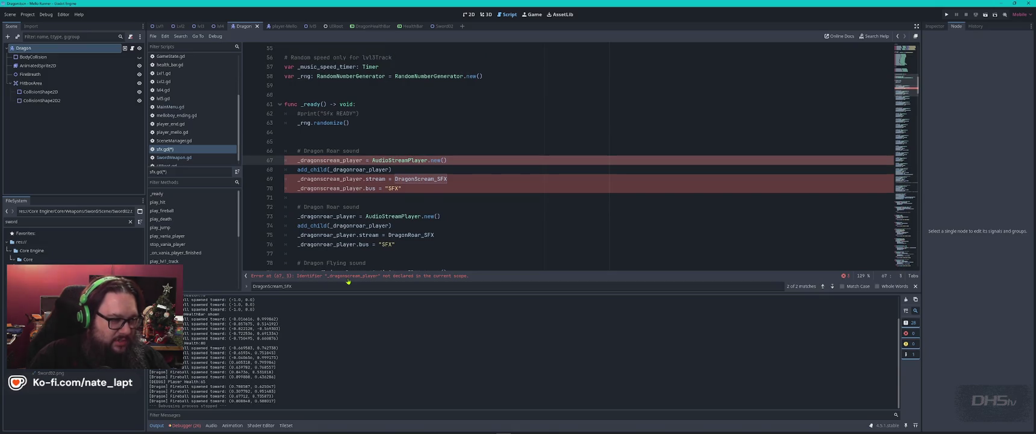
scroll(375, 179, up, 5)
scroll(376, 200, down, 4)
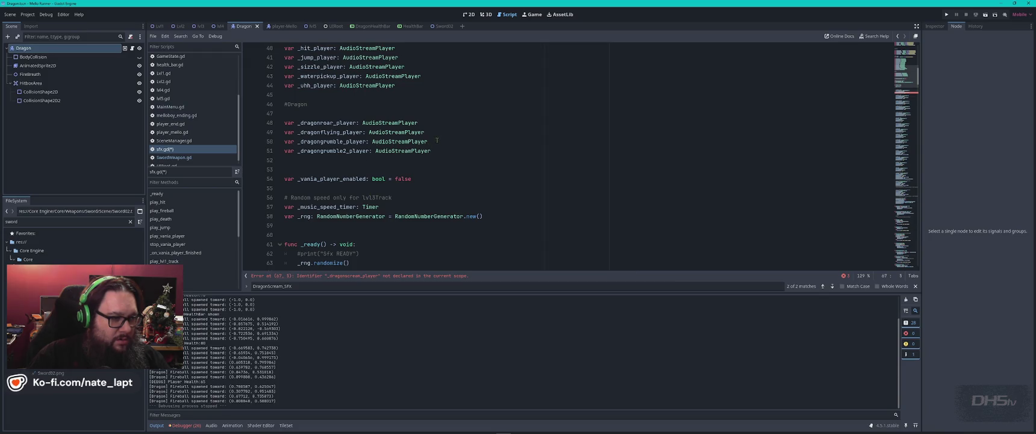
Duplicate the _dragongrumble2_player declaration as _dragonscream_player and use that name in the scream block's add_child.
drag(436, 141, 443, 149)
key(ctrl+shift+d)
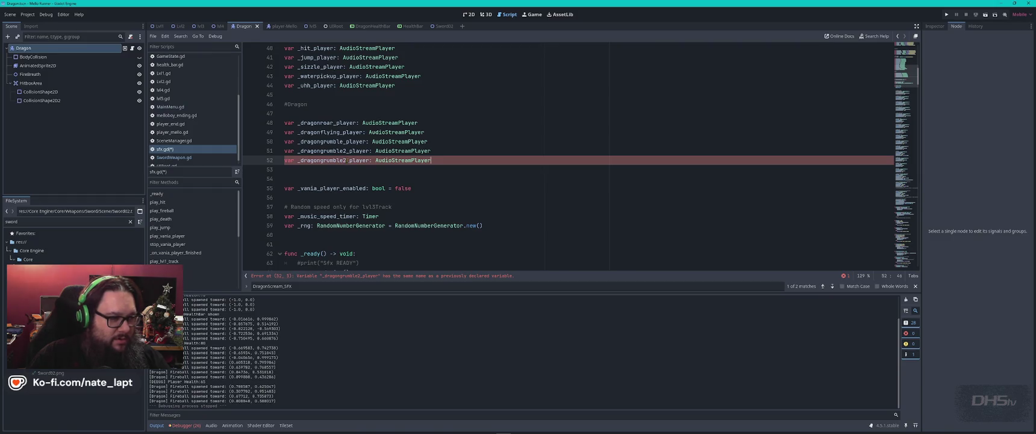
key(BackSpace)
key(BackSpace)
key(BackSpace)
text(sc)
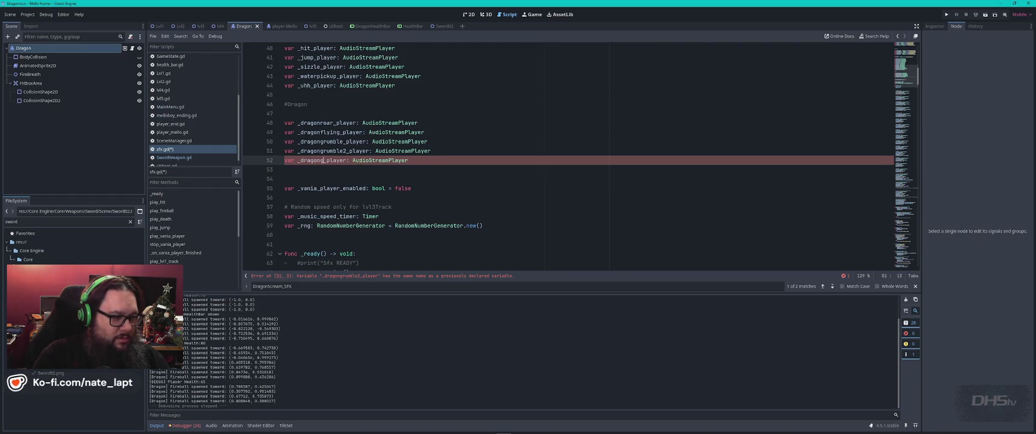
text(ream)
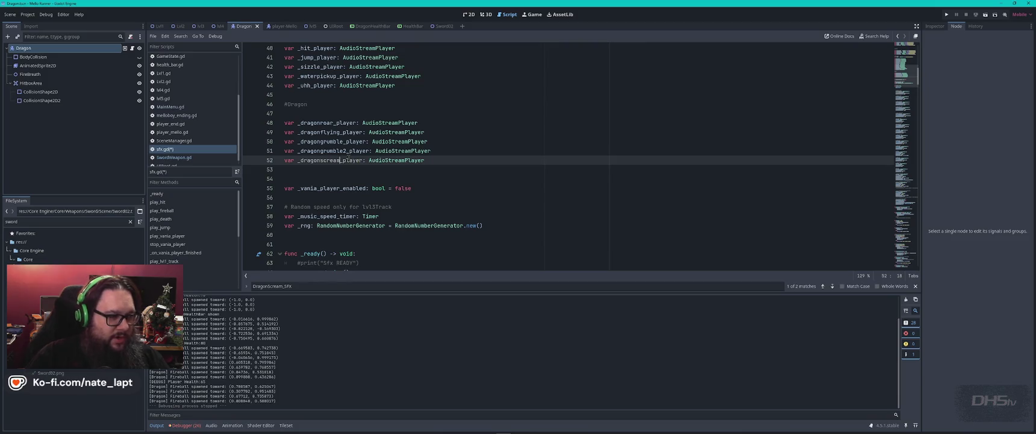
double_click(348, 158)
key(ctrl+d)
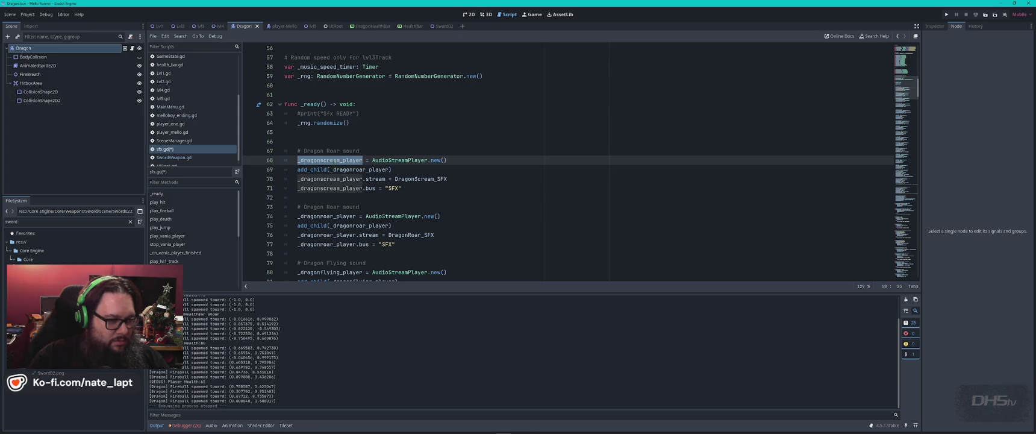
double_click(361, 169)
key(ctrl+v)
scroll(350, 203, down, 18)
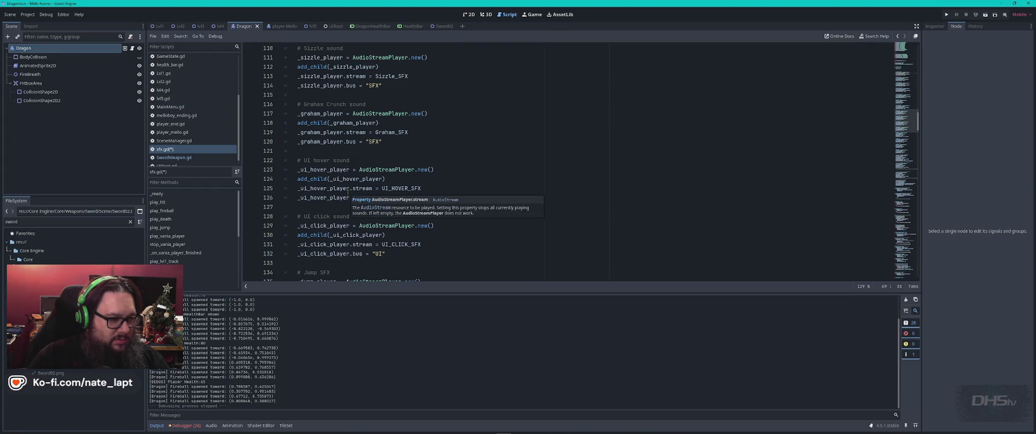
Search 'dragon' to reach the #Dragon section and paste _dragonscream_player above play_dragonroar.
click(345, 188)
key(ctrl+f)
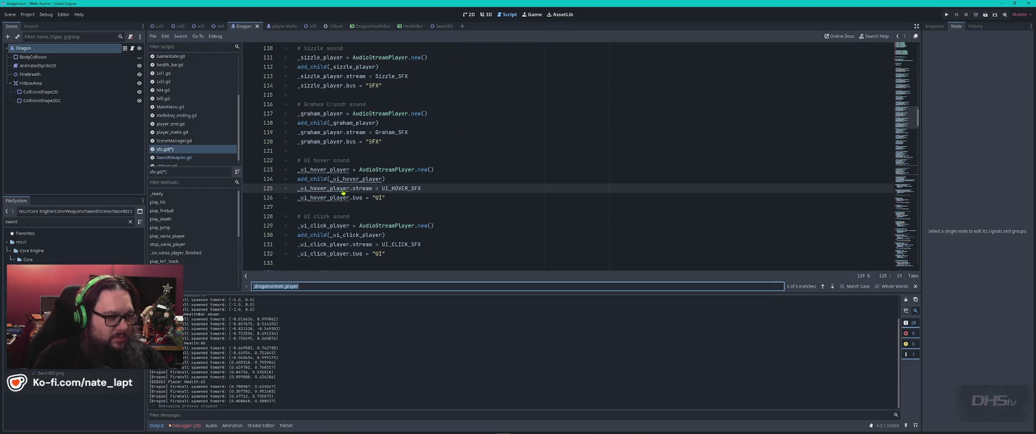
text(dragon)
key(Escape)
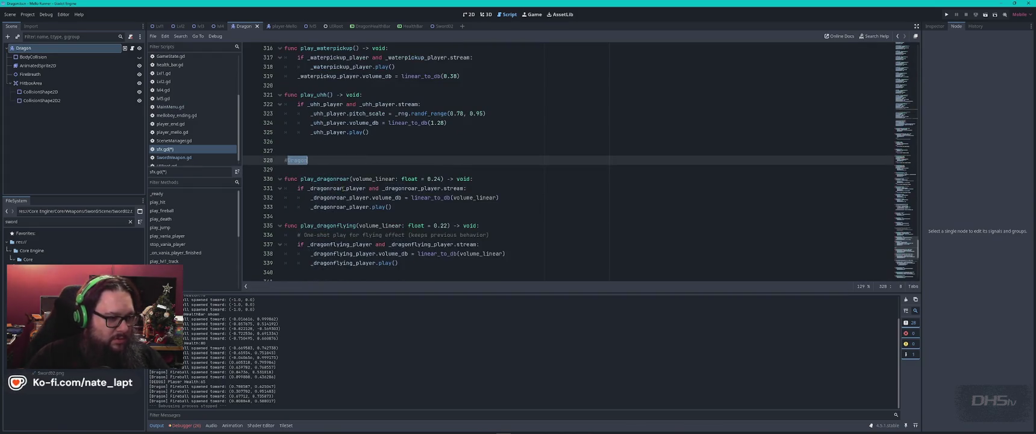
scroll(343, 189, down, 1)
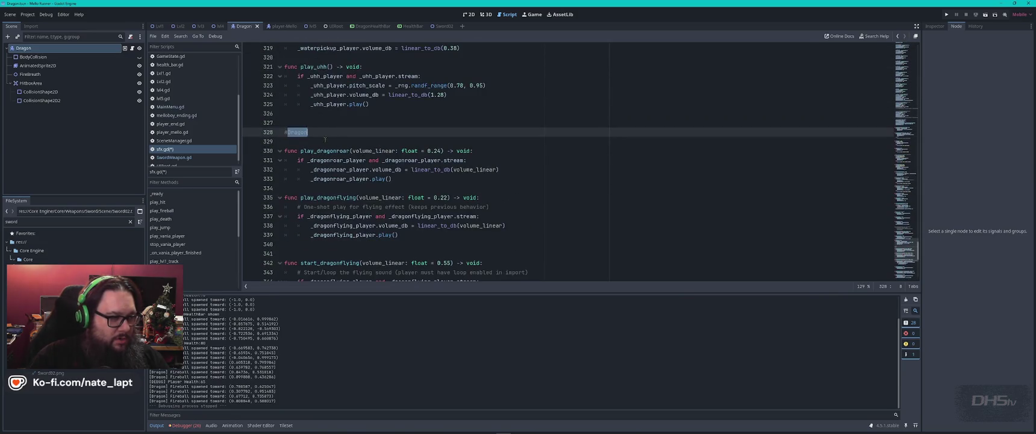
drag(325, 140, 548, 176)
click(445, 142)
key(ctrl+v)
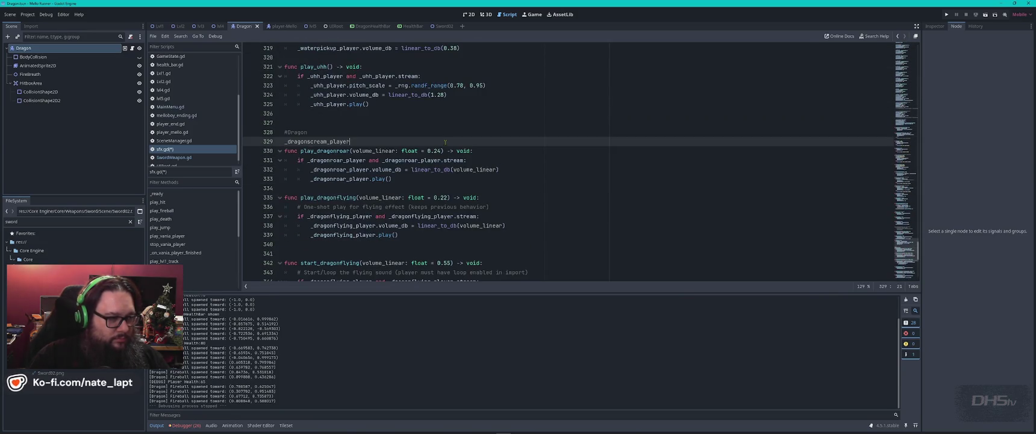
Duplicate the play_dragonroar function directly below itself.
mouse_move(283, 151)
mouse_down()
mouse_move(481, 155)
mouse_move(529, 177)
mouse_up()
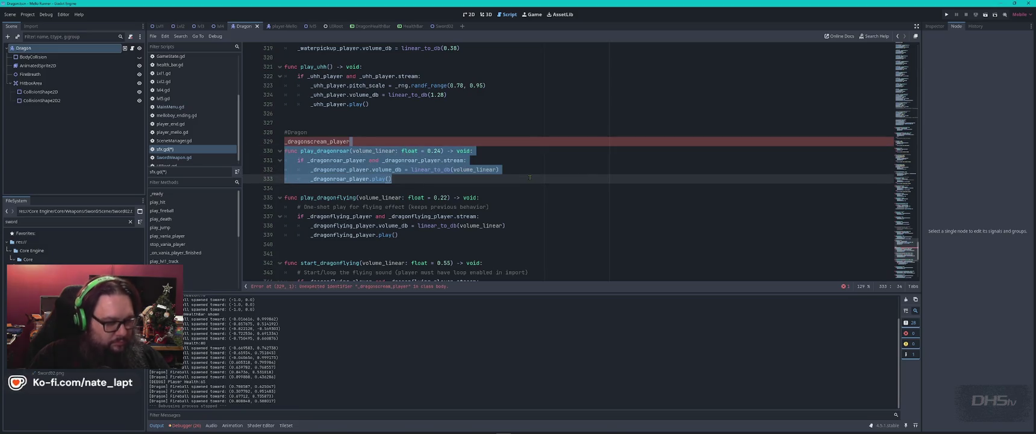
key(ctrl+c)
click(392, 179)
key(Return)
key(ctrl+v)
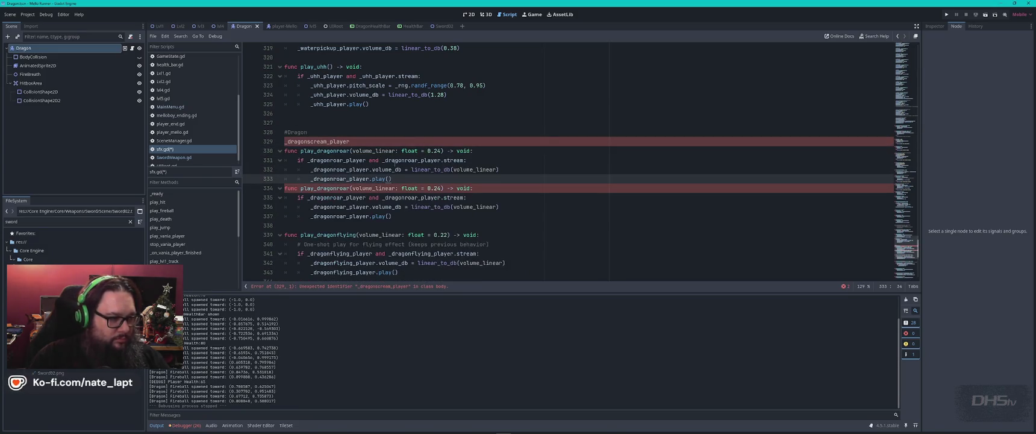
key(Return)
Replace every _dragonroar_player in the copied function with _dragonscream_player.
double_click(333, 142)
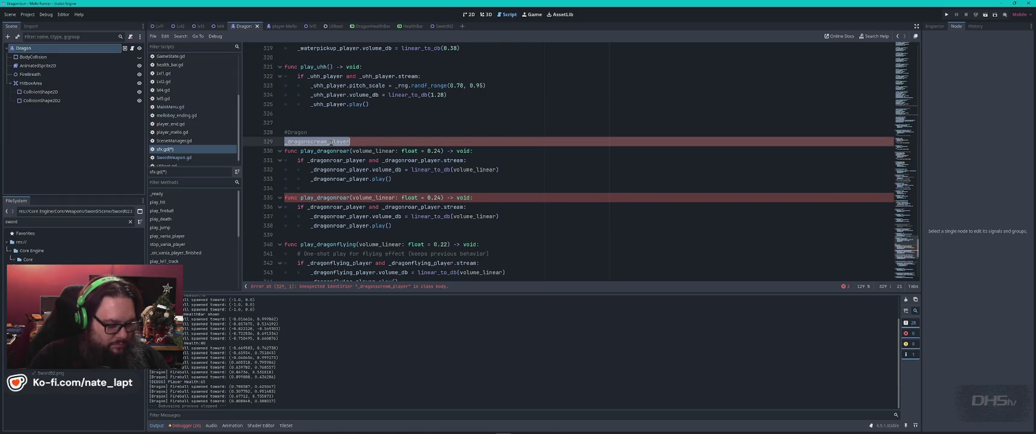
key(ctrl+c)
double_click(334, 160)
key(ctrl+v)
double_click(334, 169)
key(ctrl+v)
double_click(343, 179)
key(ctrl+v)
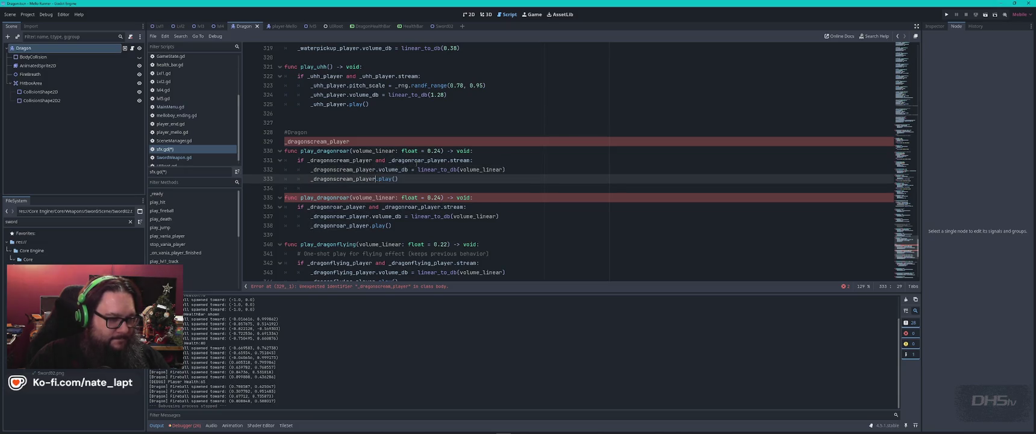
double_click(420, 160)
key(ctrl+v)
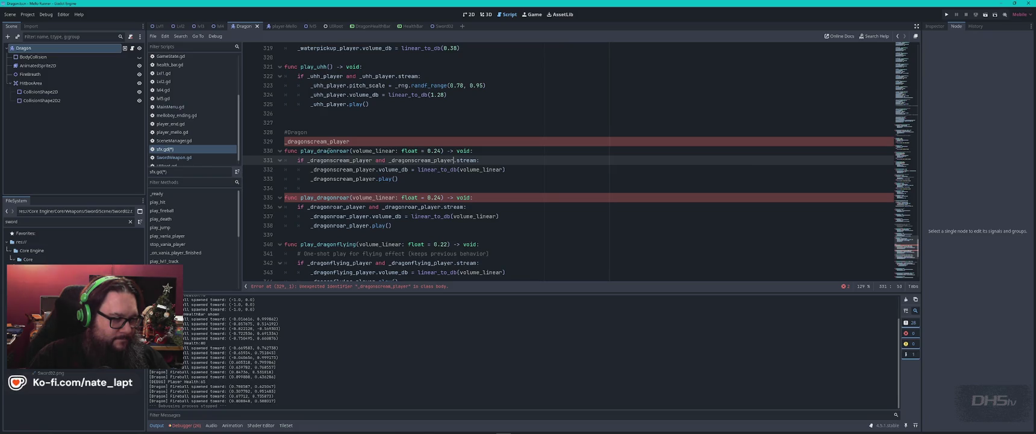
Rename the copy to play_dragonscream, set its default volume to 0.32, and open Dragon.gd.
drag(337, 151, 349, 150)
text(scream)
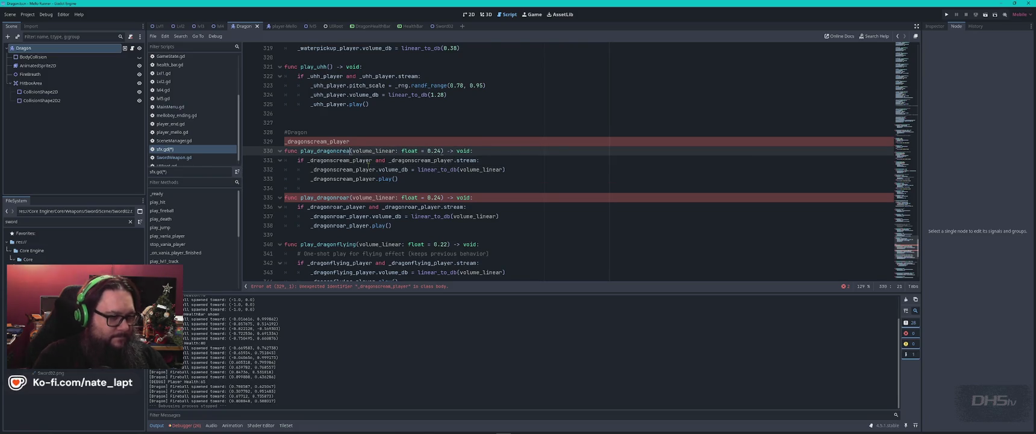
key(Up)
key(ctrl+BackSpace)
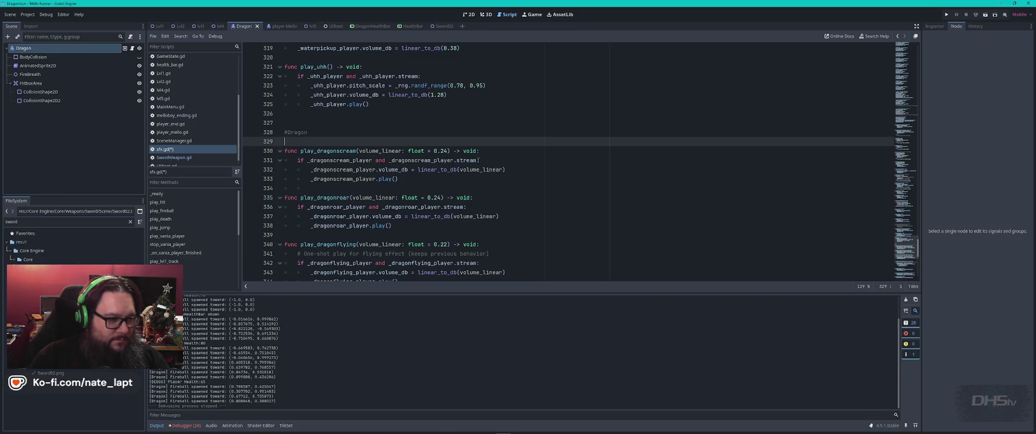
double_click(441, 151)
text(32)
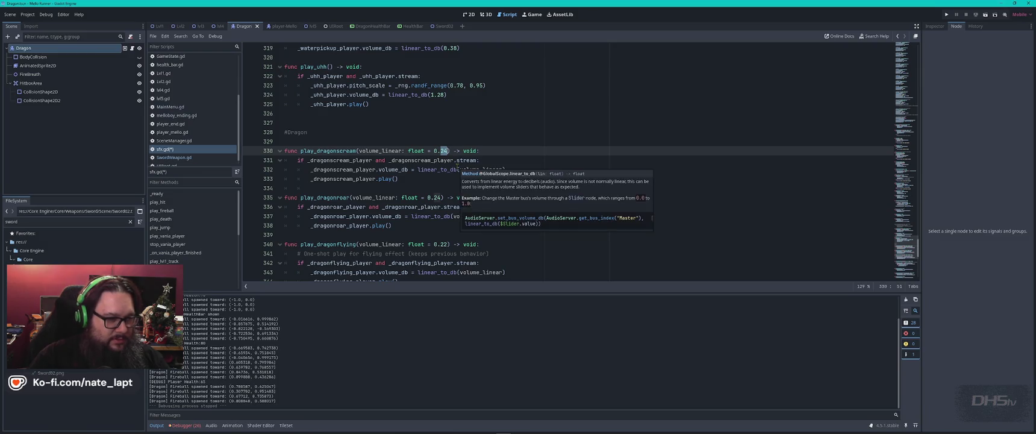
double_click(336, 150)
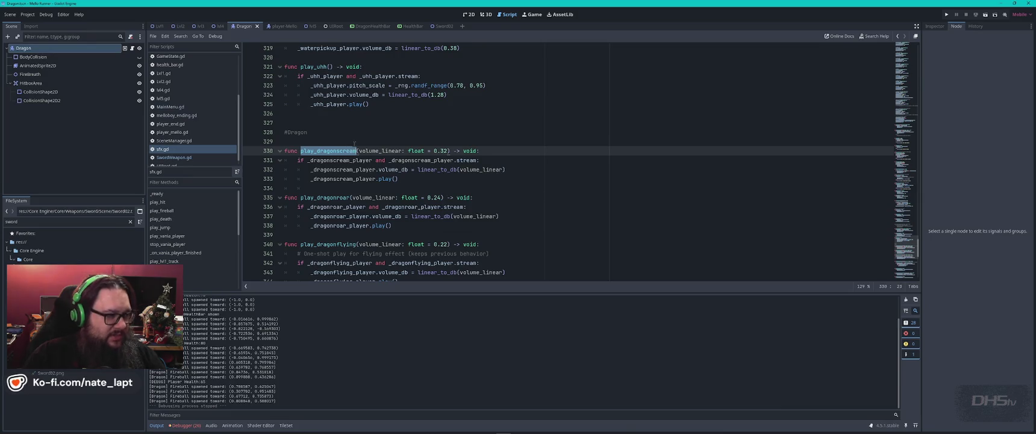
scroll(181, 92, up, 3)
click(167, 83)
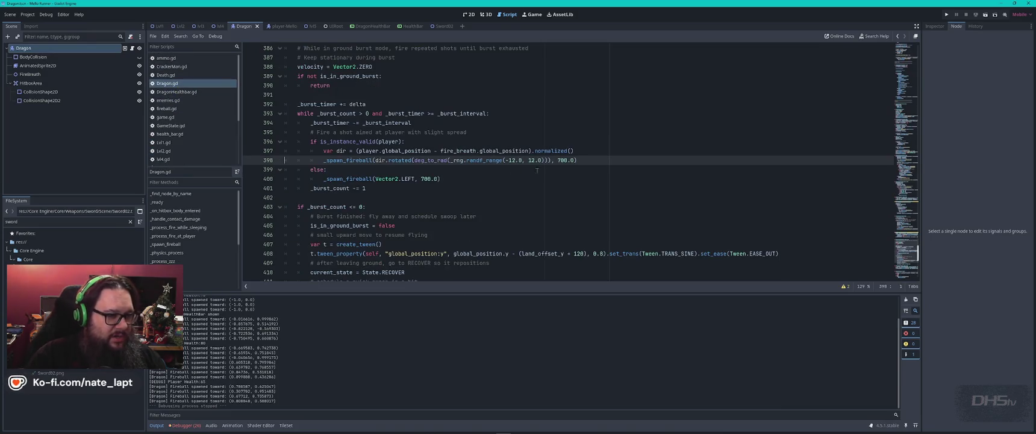
Change both play_dragonroar references in Dragon.gd's take_damage to play_dragonscream, then save and run the game.
click(521, 187)
key(ctrl+f)
text(roar)
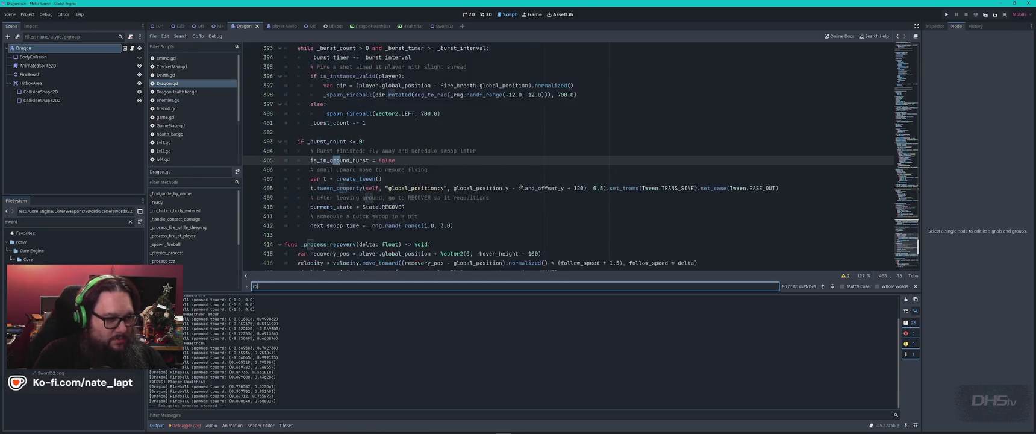
key(Return)
key(Return)
key(Return)
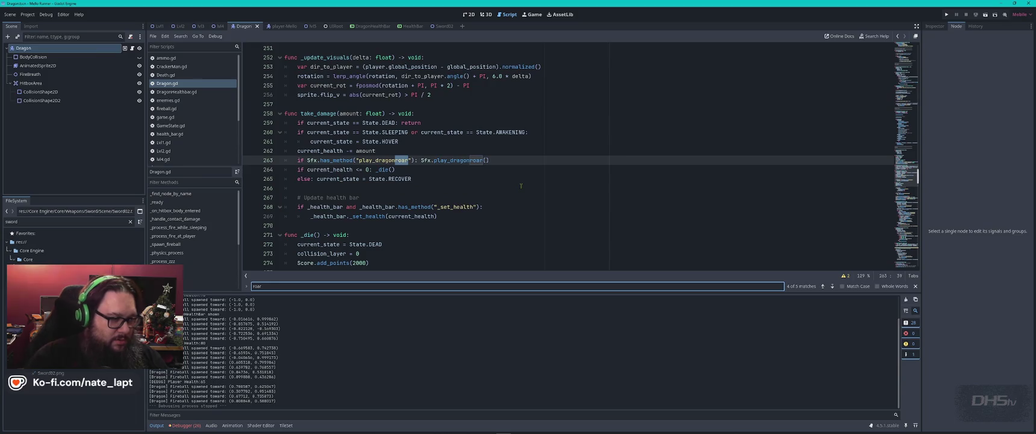
drag(395, 159, 408, 160)
text(scream)
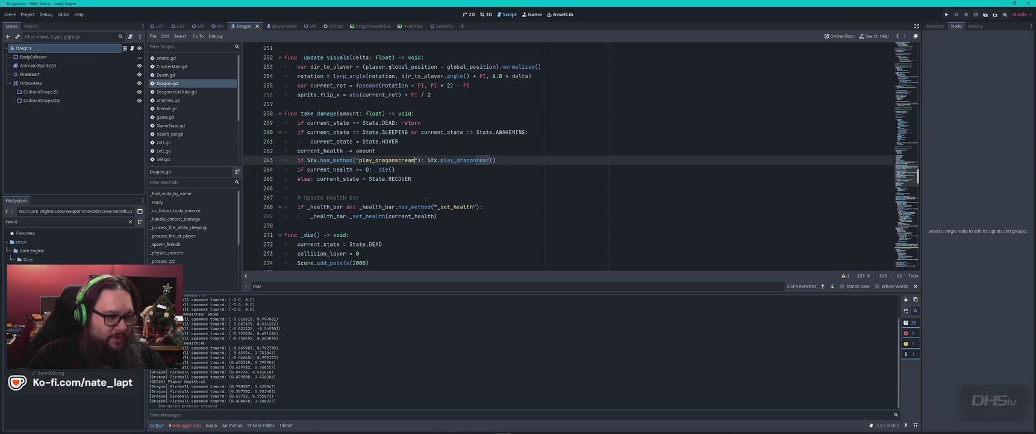
double_click(457, 160)
key(ctrl+v)
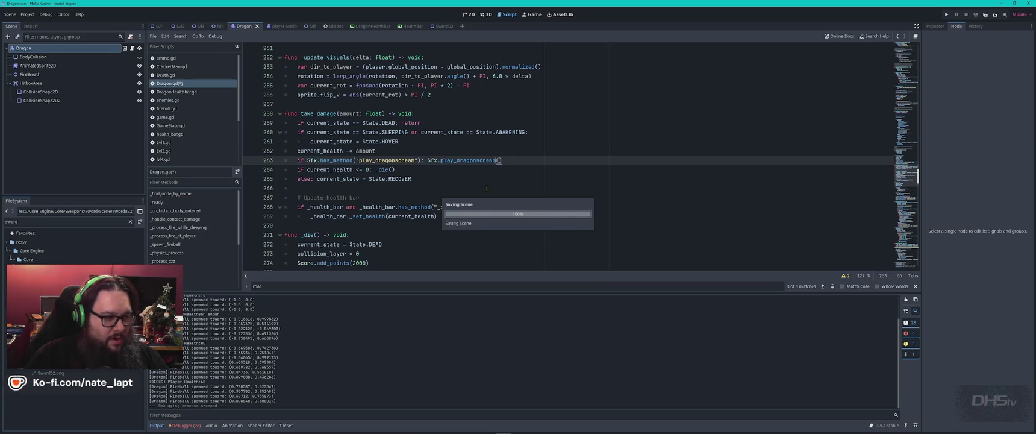
key(F5)
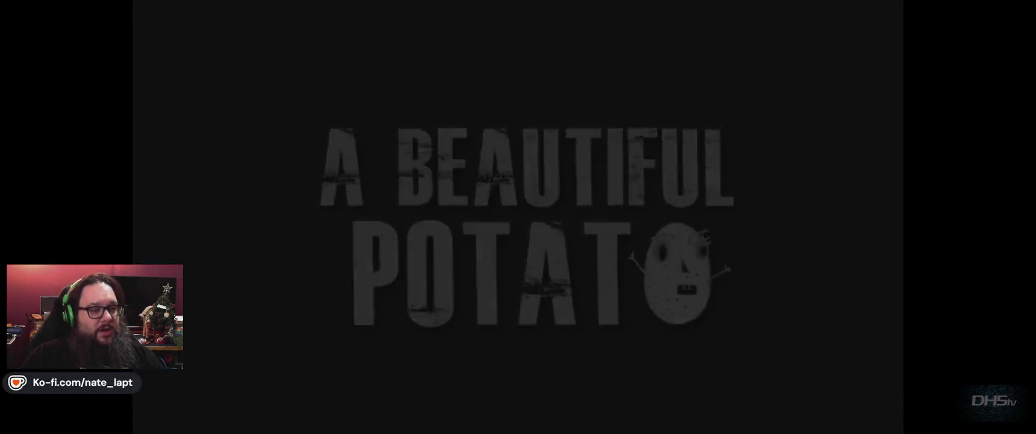
Start the game, grab the sword, and fight past the orange enemy toward the dragon.
key(Return)
key(space)
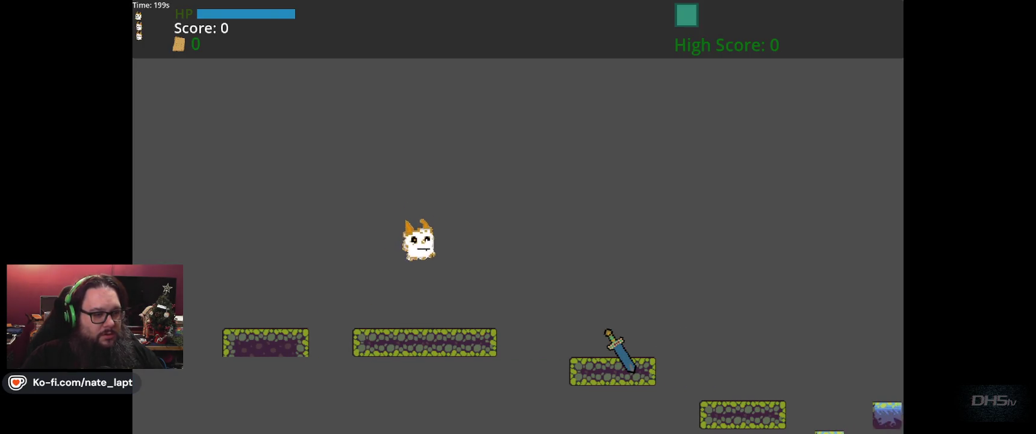
key(space)
key(Right)
key(x)
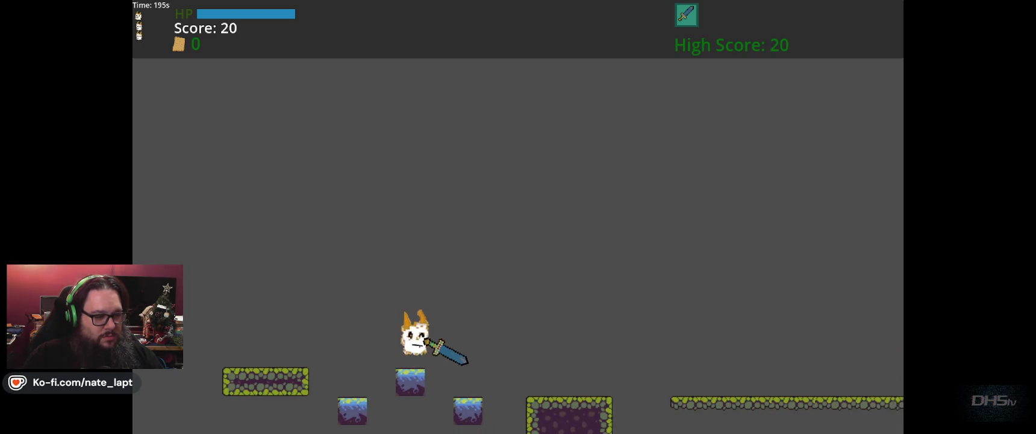
key(x)
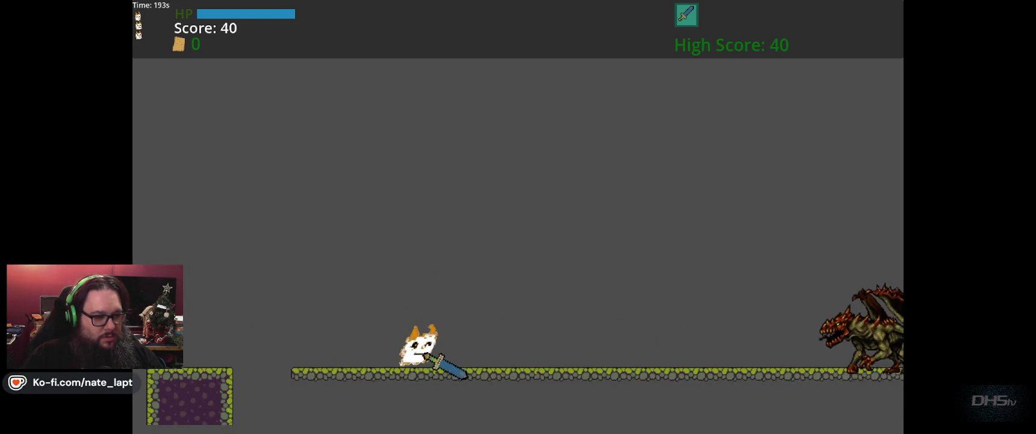
key(Right)
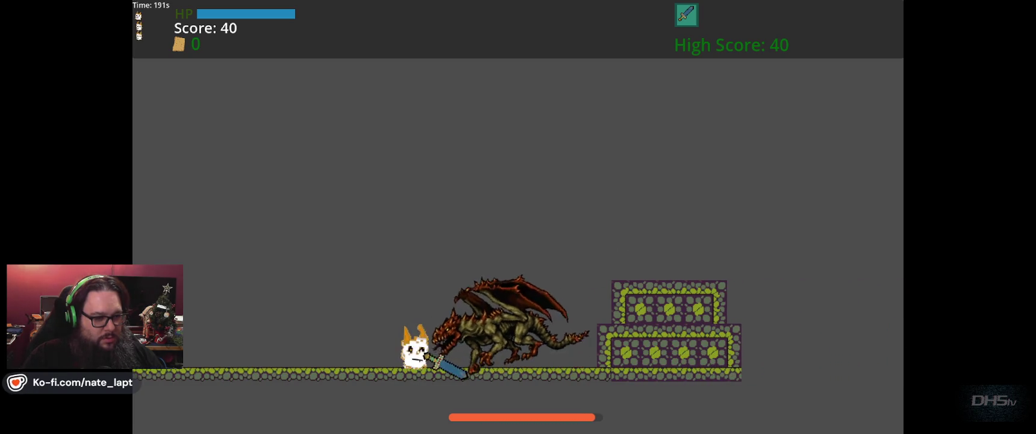
Attack the dragon with jumps and flaming-sword swings, then stop the running game.
key(Left)
key(z)
key(Right)
key(Left)
key(z)
key(Right)
key(z)
key(z)
key(Left)
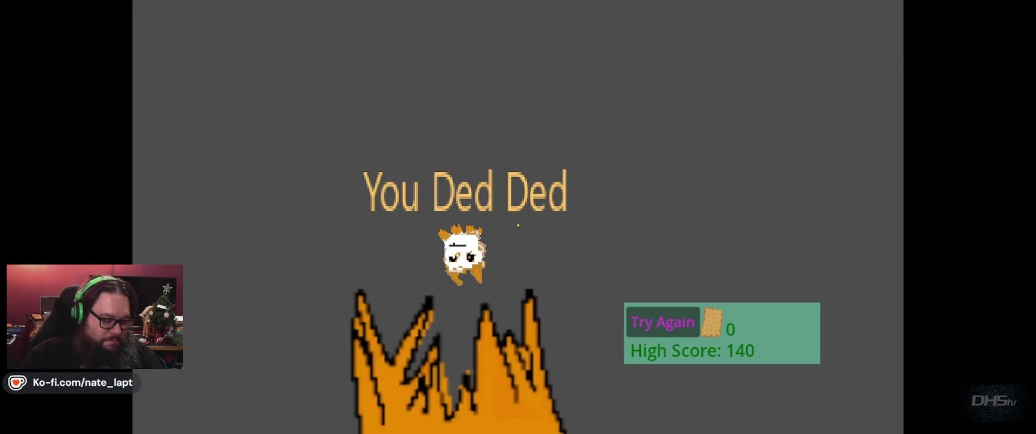
key(F8)
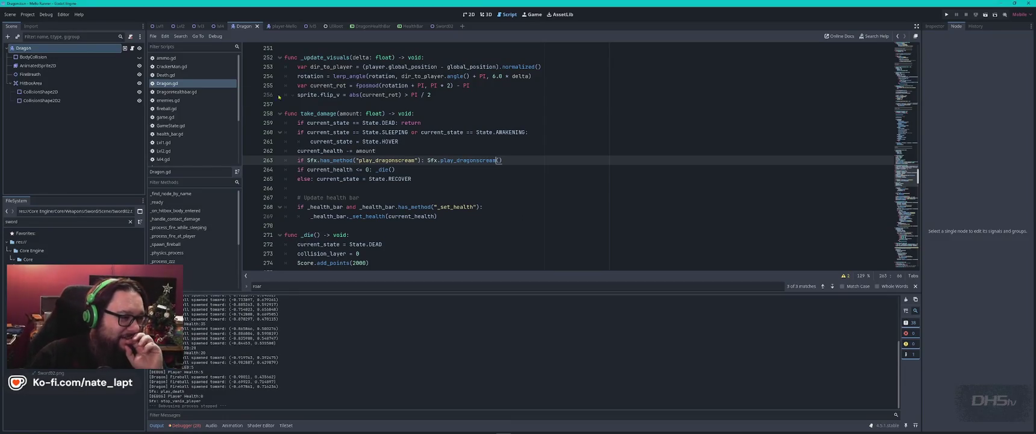
In sfx.gd, set the dragon roar default volume to 0.19 and dragon flying to 0.17.
scroll(174, 148, down, 3)
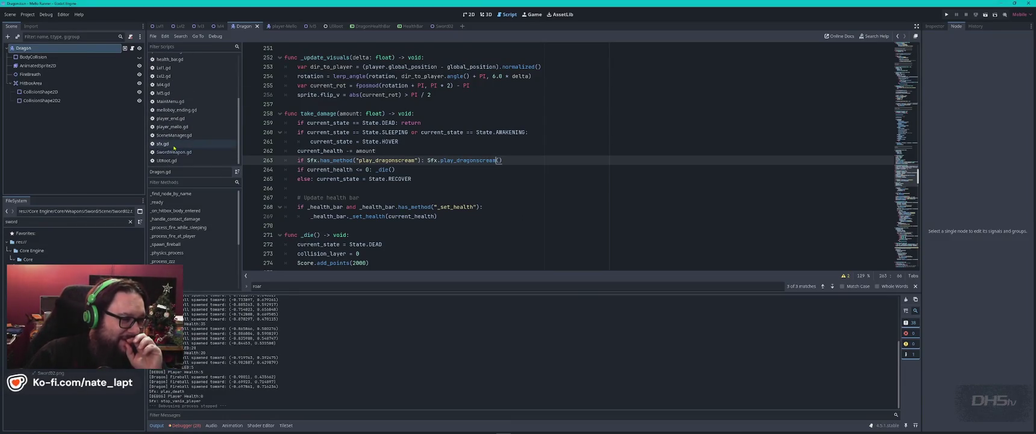
click(173, 144)
double_click(443, 151)
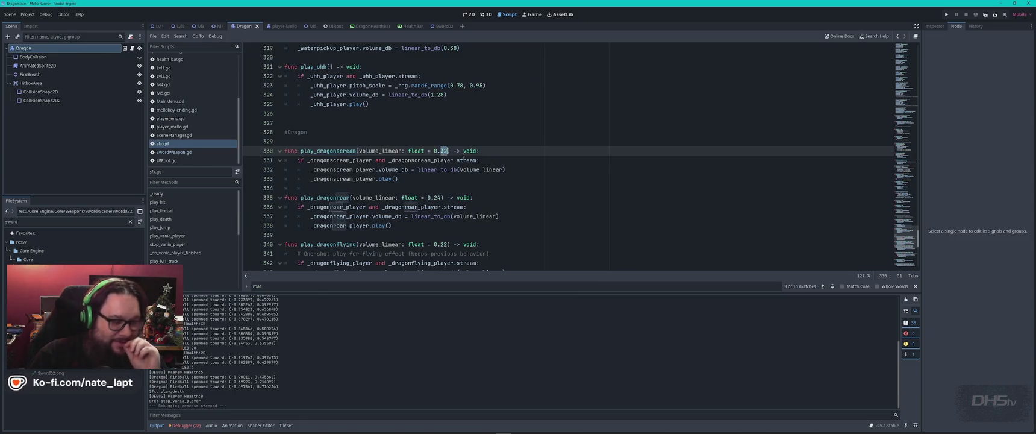
mouse_move(458, 170)
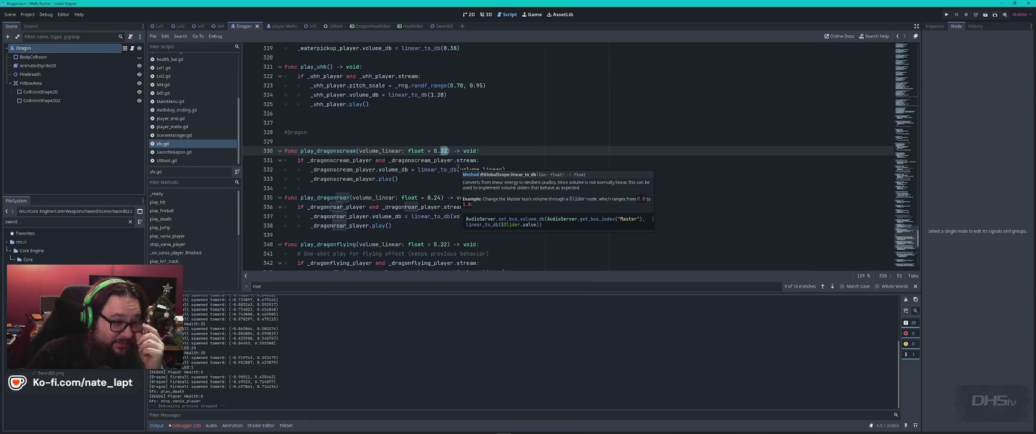
double_click(437, 197)
mouse_move(477, 216)
text(19)
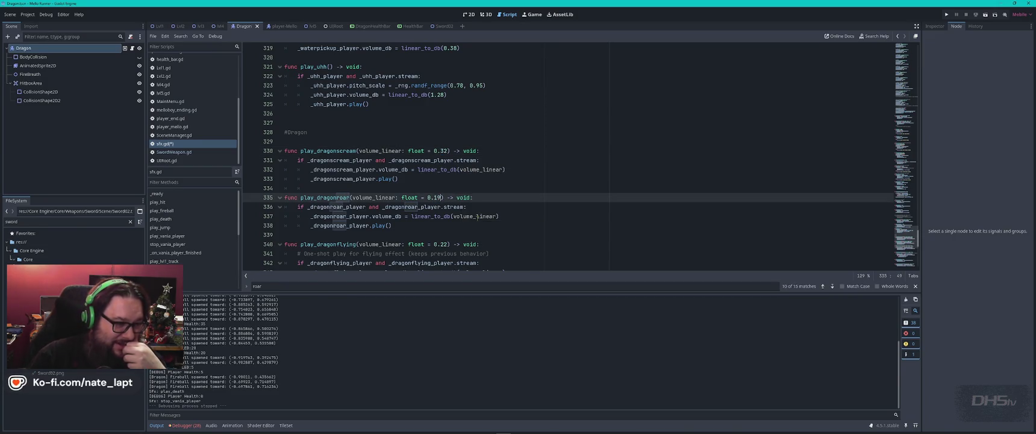
click(442, 244)
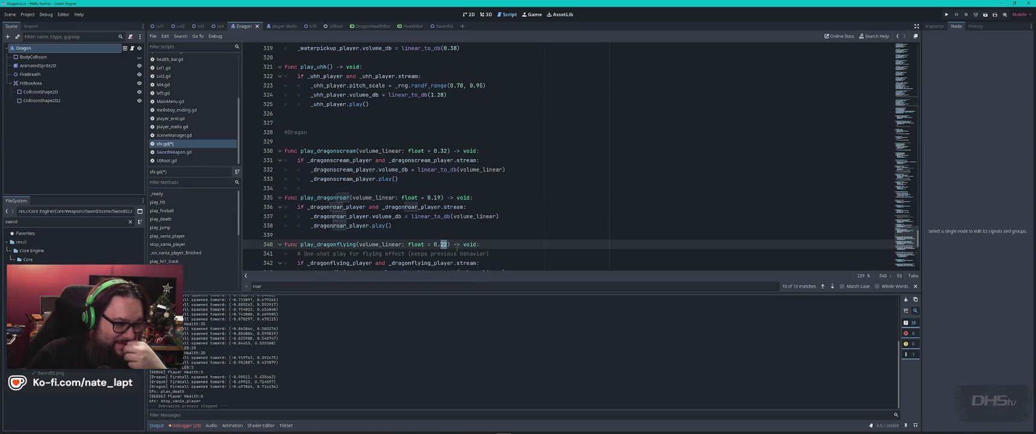
text(17)
Set the looping flight default volume to 0.35 and the grumble linear_to_db volume to 0.36.
scroll(455, 244, down, 6)
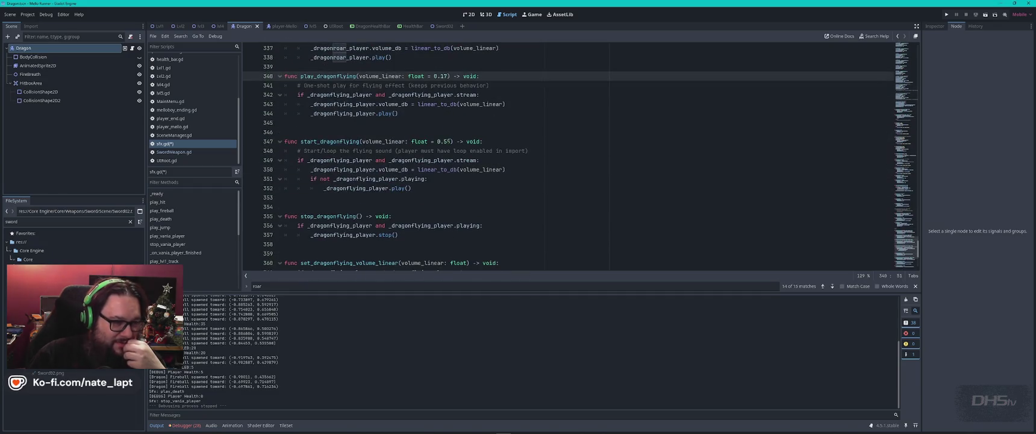
double_click(448, 141)
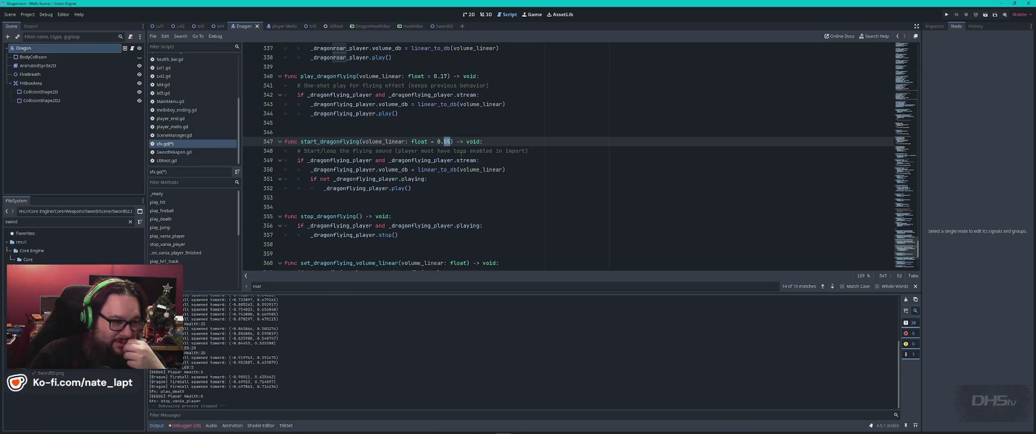
scroll(461, 154, down, 4)
scroll(462, 158, down, 1)
click(489, 226)
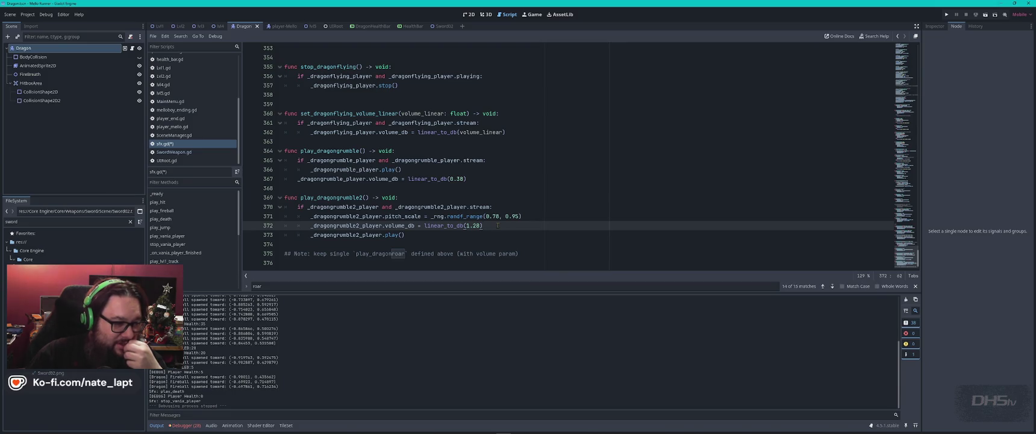
click(509, 178)
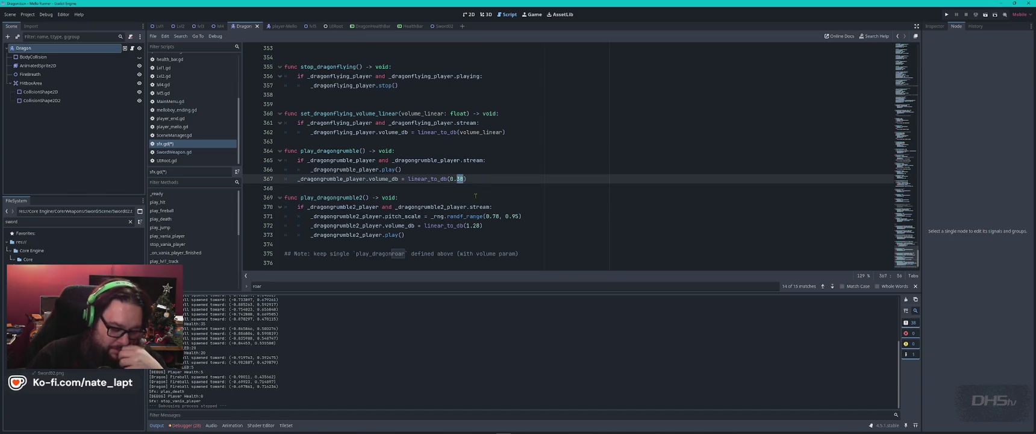
text(2)
click(535, 163)
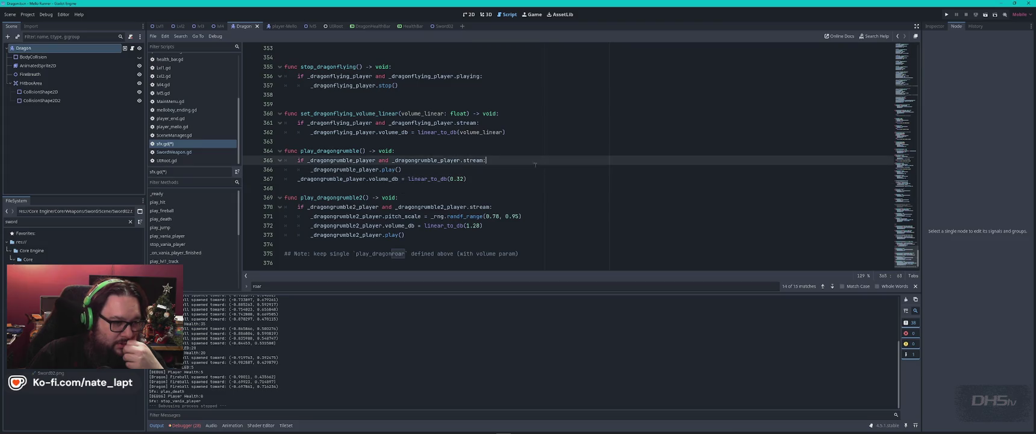
double_click(460, 179)
text(36)
scroll(482, 181, up, 3)
click(509, 163)
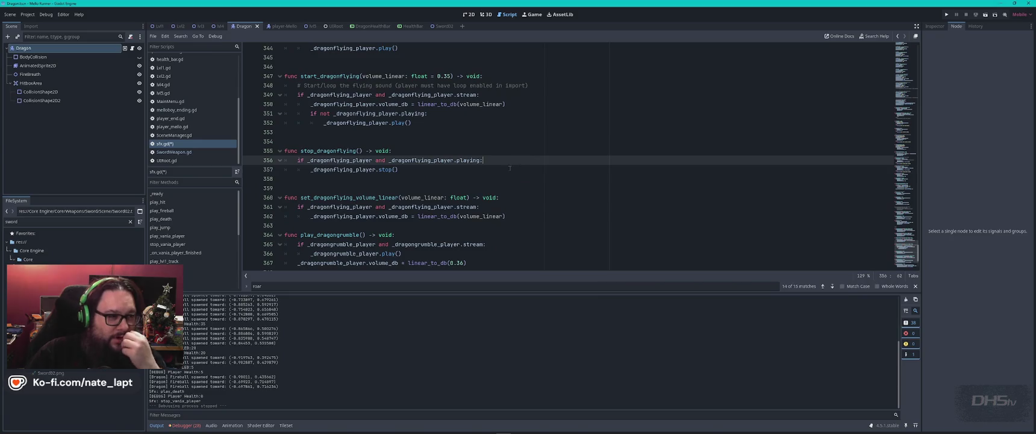
scroll(487, 170, up, 4)
Review the dragon player setup at the top of sfx.gd and save the volume changes.
scroll(487, 169, up, 3)
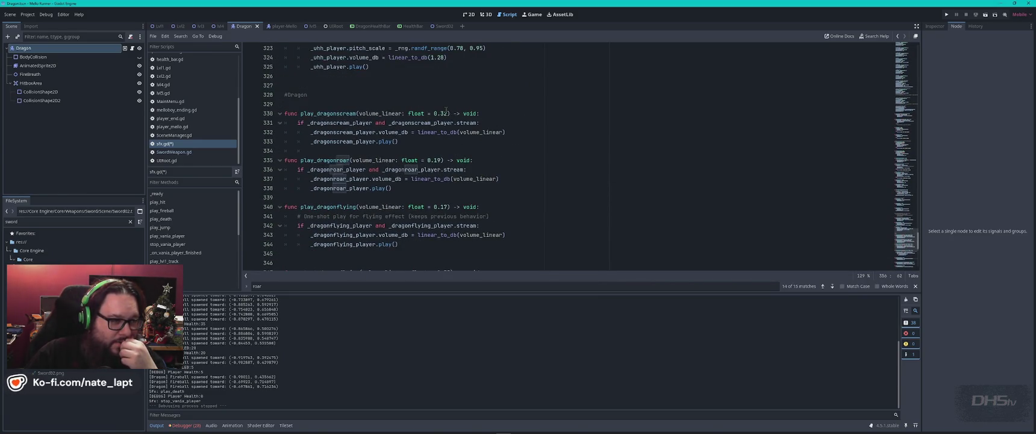
scroll(466, 111, up, 3)
scroll(483, 154, up, 20)
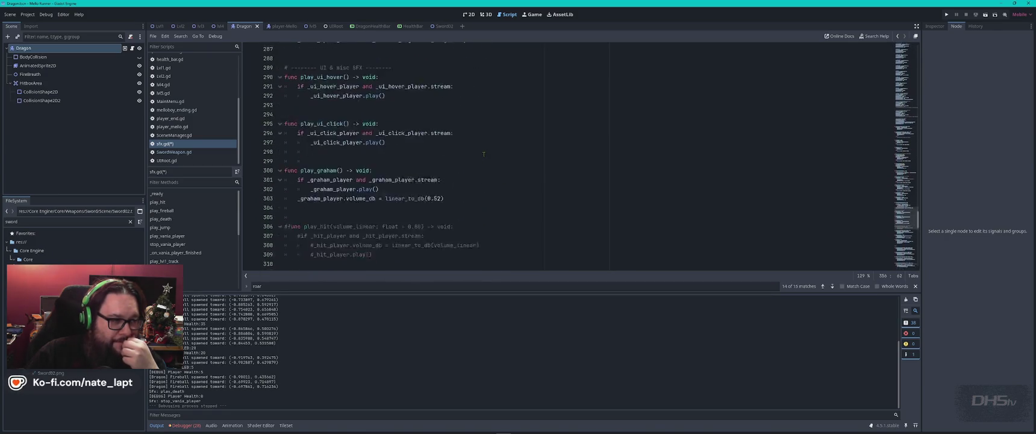
scroll(484, 154, up, 20)
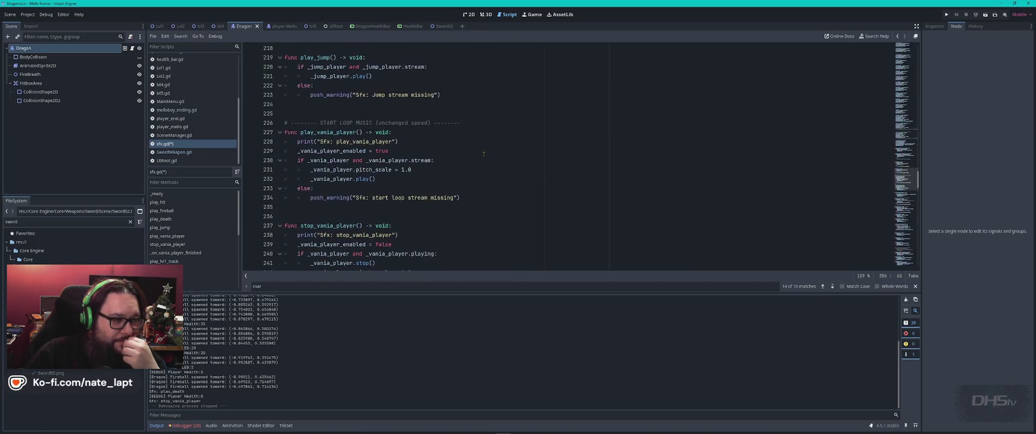
scroll(483, 154, up, 19)
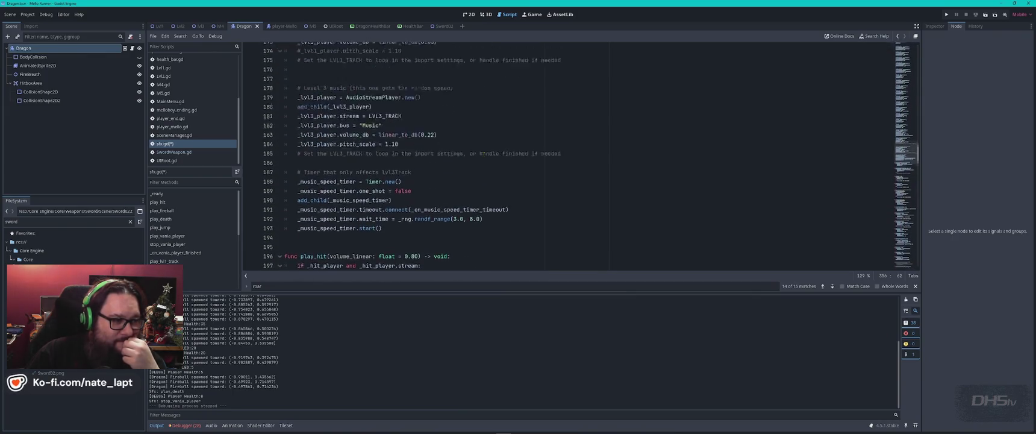
scroll(483, 154, up, 8)
scroll(483, 154, up, 7)
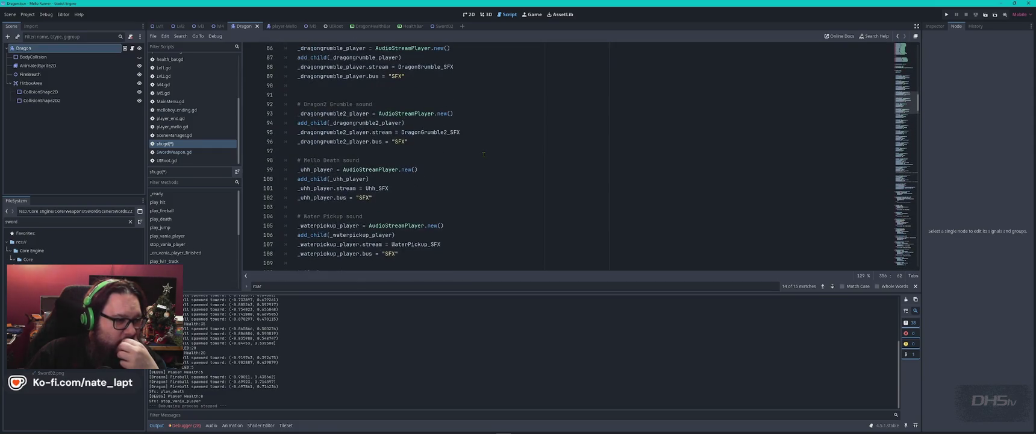
scroll(484, 154, up, 3)
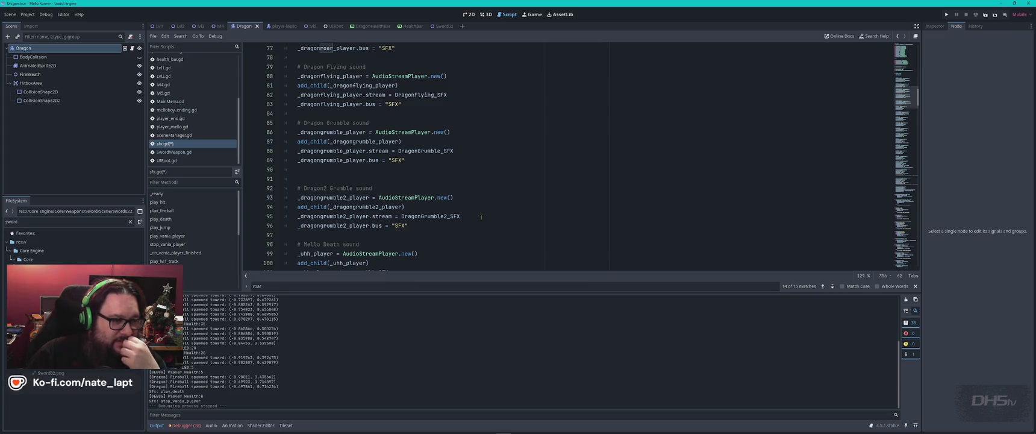
scroll(481, 216, up, 3)
scroll(481, 216, up, 1)
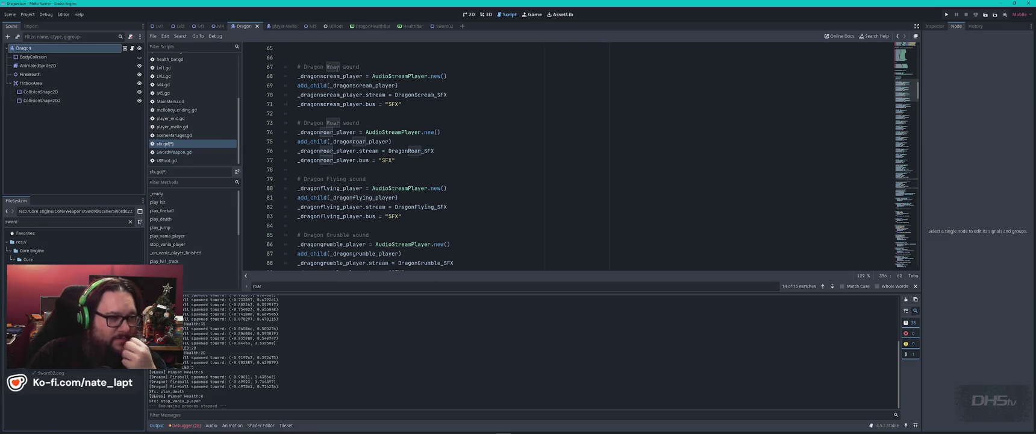
double_click(332, 67)
text(Scream)
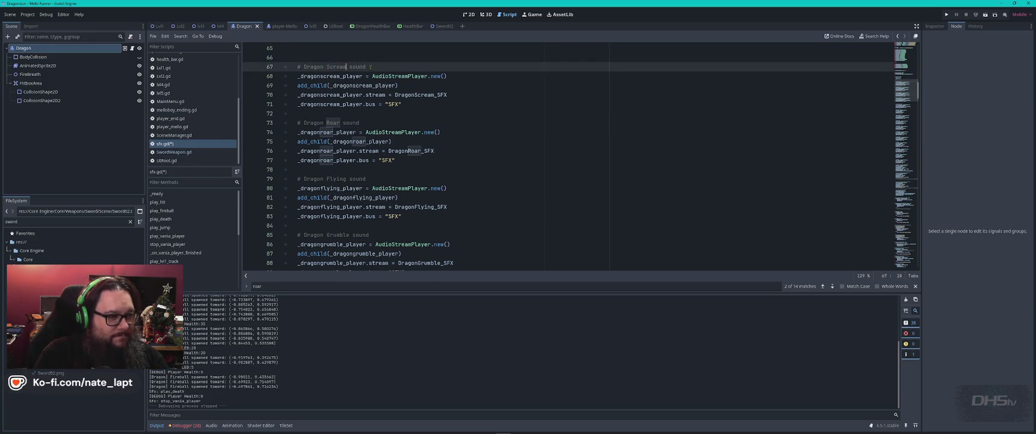
key(ctrl+s)
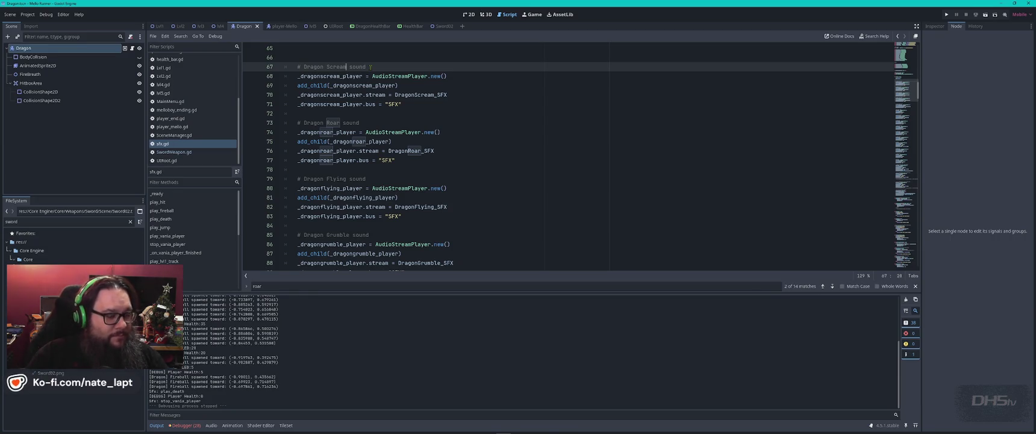
scroll(370, 66, up, 7)
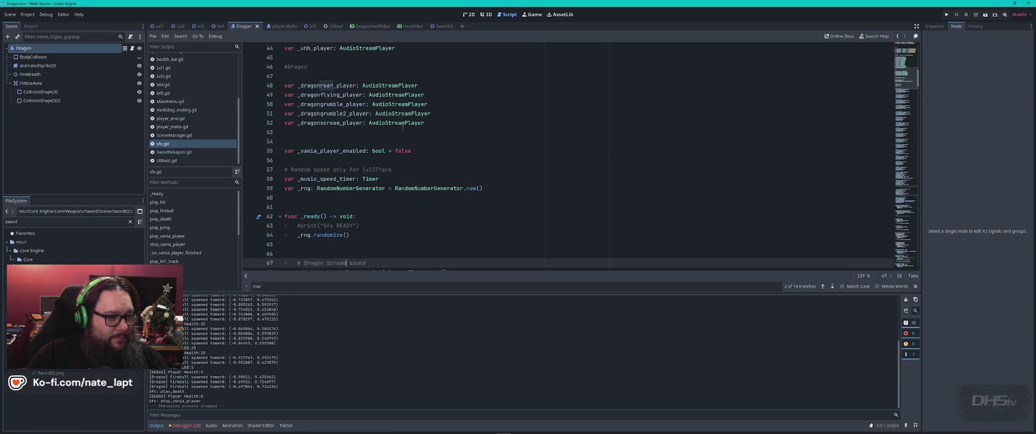
scroll(353, 126, up, 4)
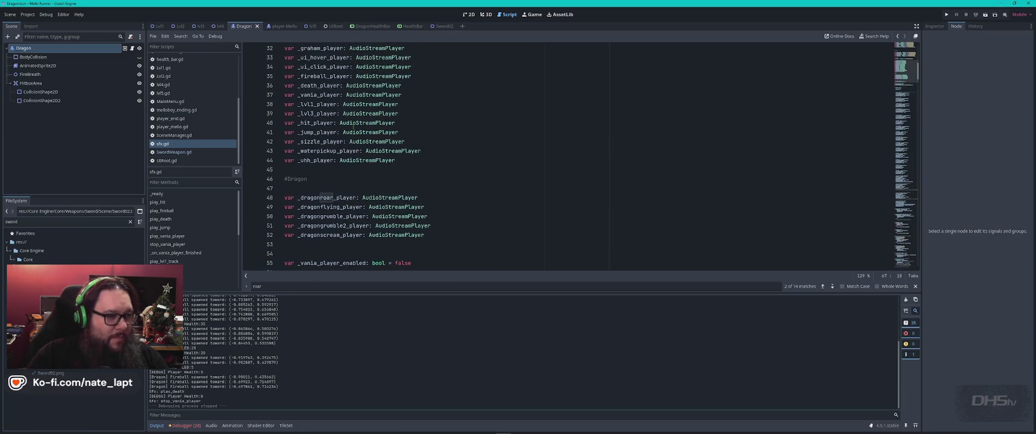
scroll(351, 128, up, 5)
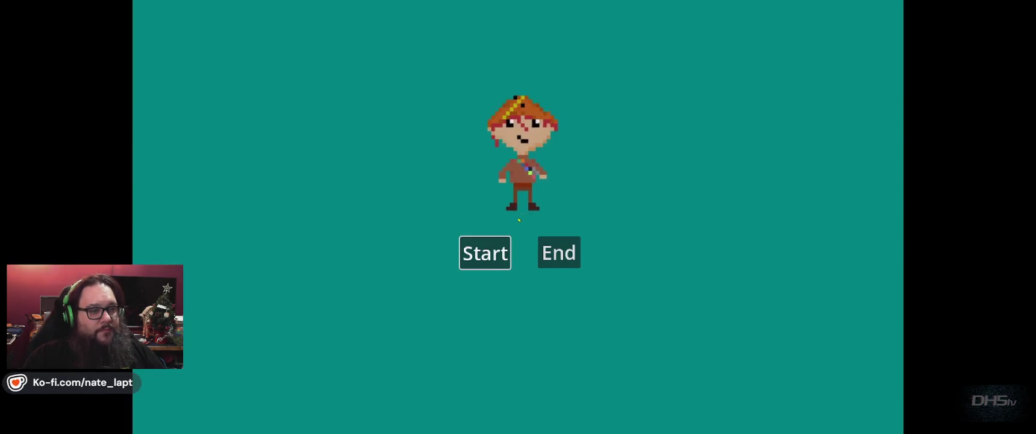
Start the game, grab the sword and run across the platforms toward the dragon.
key(Return)
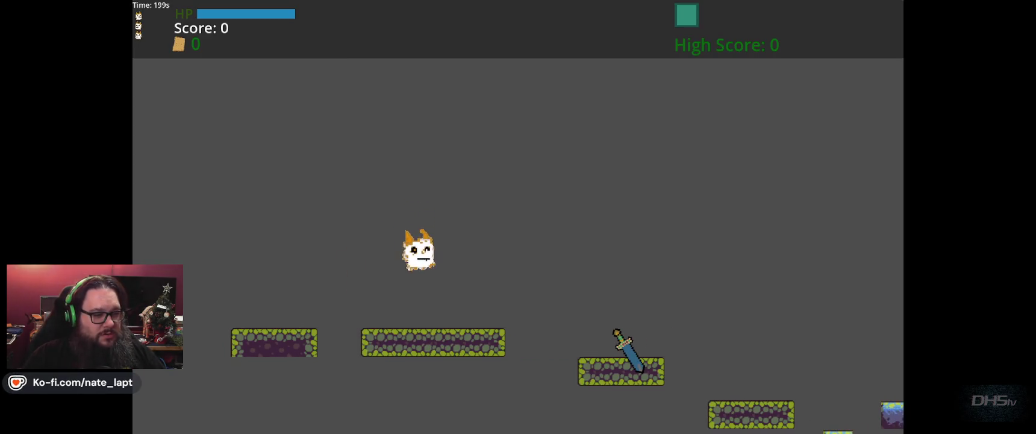
key(Right)
key(Up)
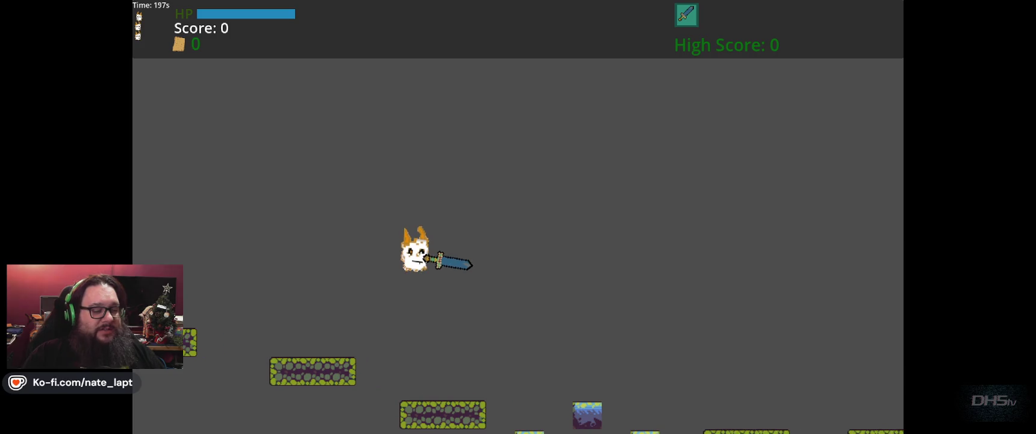
key(Right)
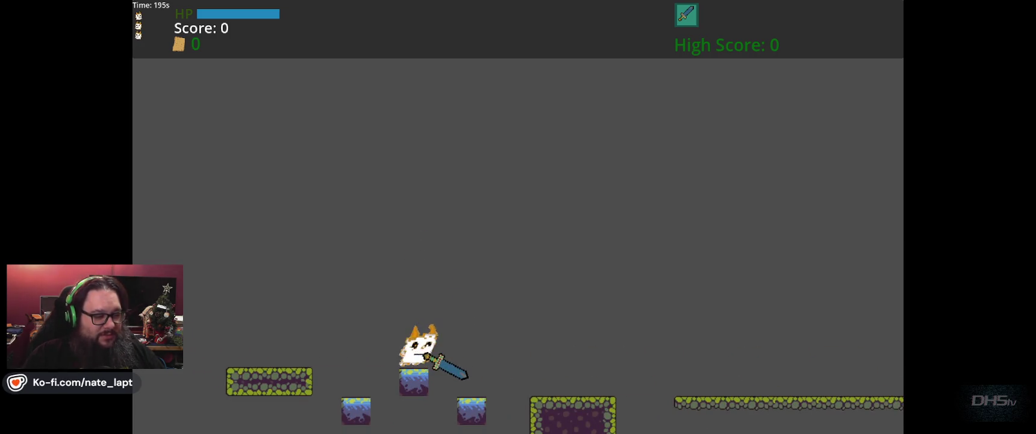
key(Up)
key(Right)
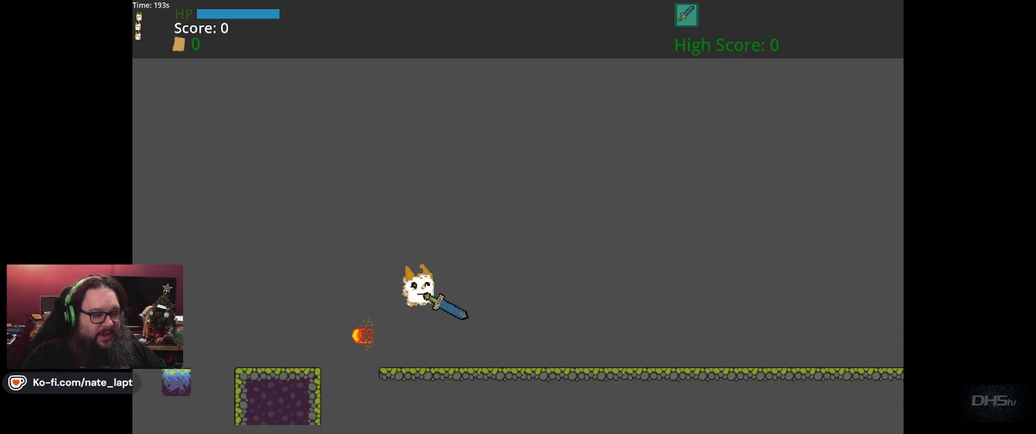
key(Right)
key(Up)
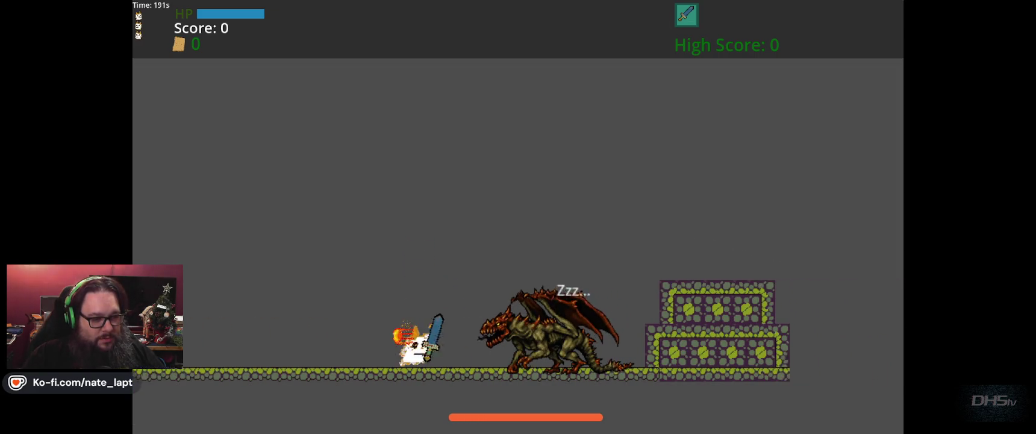
Dodge around the dragon, jumping between the stone platform and the ground.
key(Left)
key(Up)
key(Right)
key(Up)
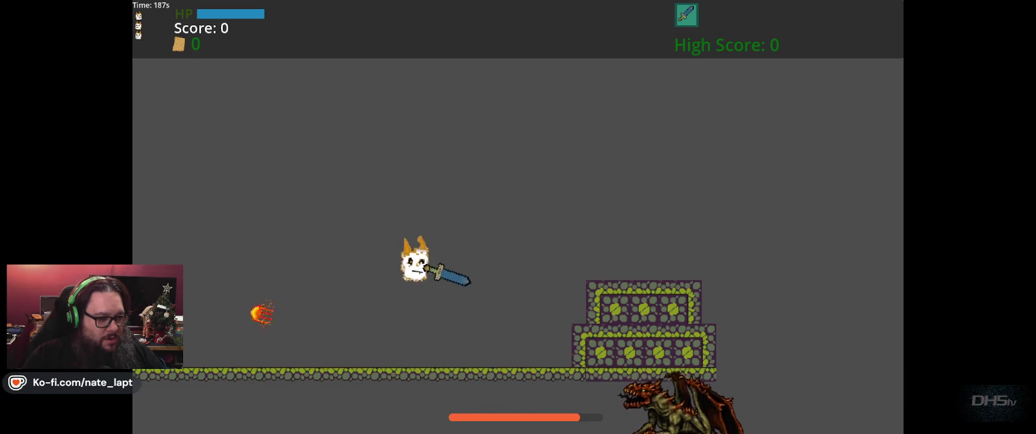
key(Left)
key(Right)
key(Right)
key(Left)
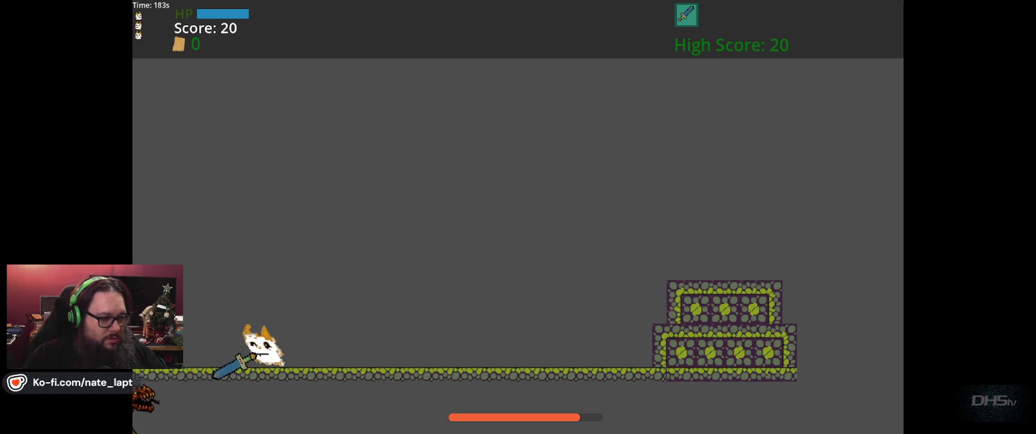
key(Right)
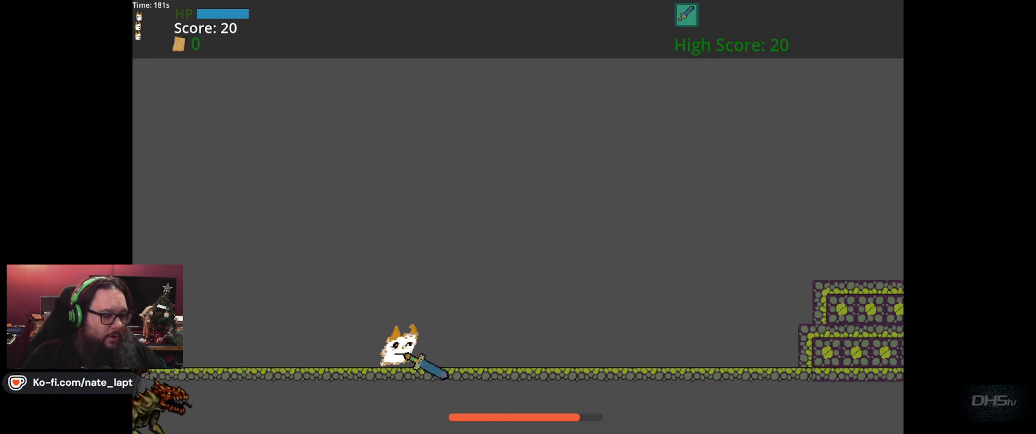
key(Up)
key(Up)
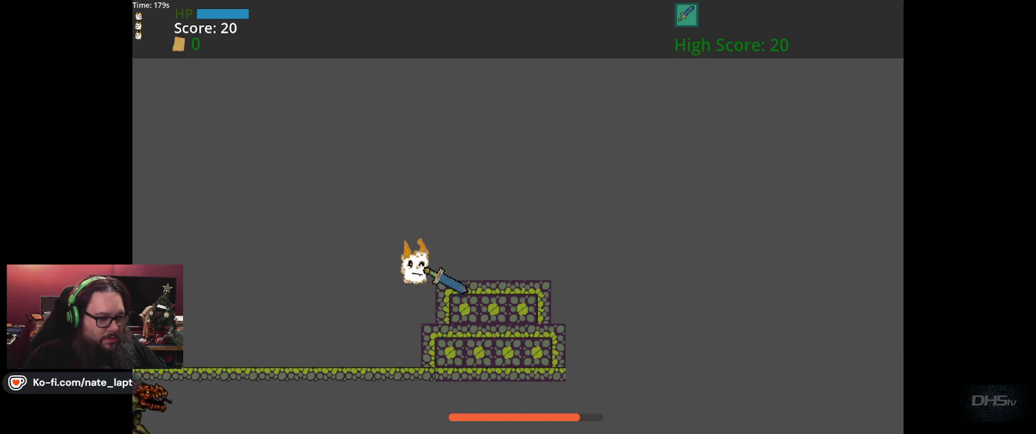
key(Left)
key(Up)
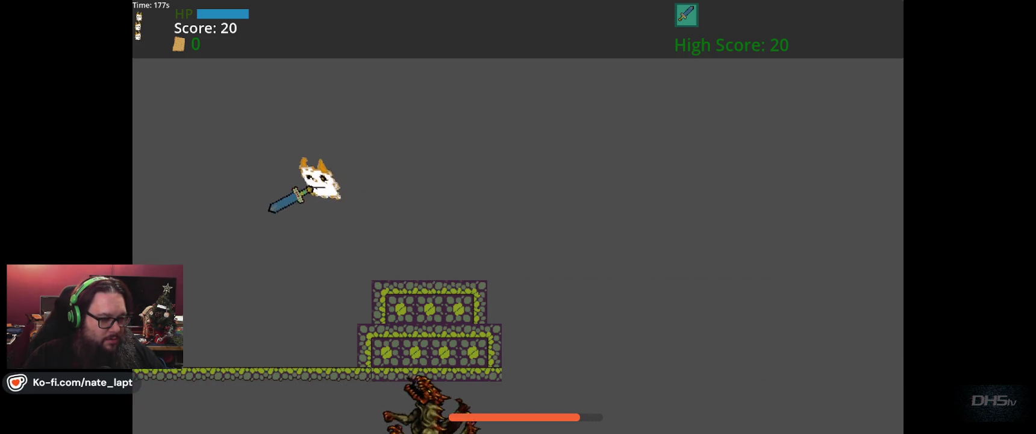
key(Right)
key(Up)
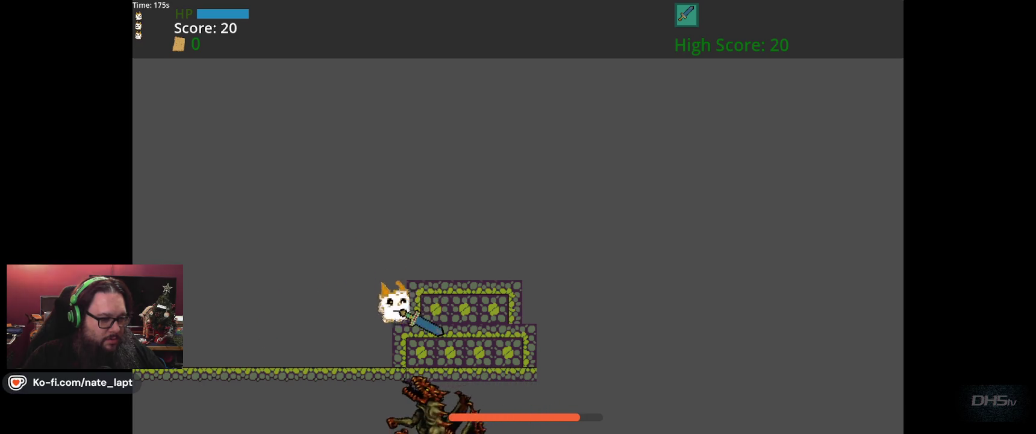
key(Right)
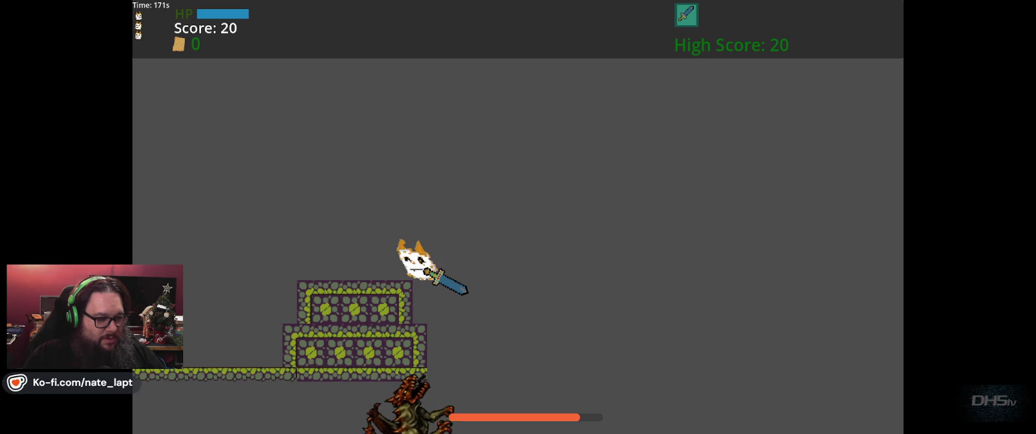
key(Left)
key(Right)
key(Left)
key(Up)
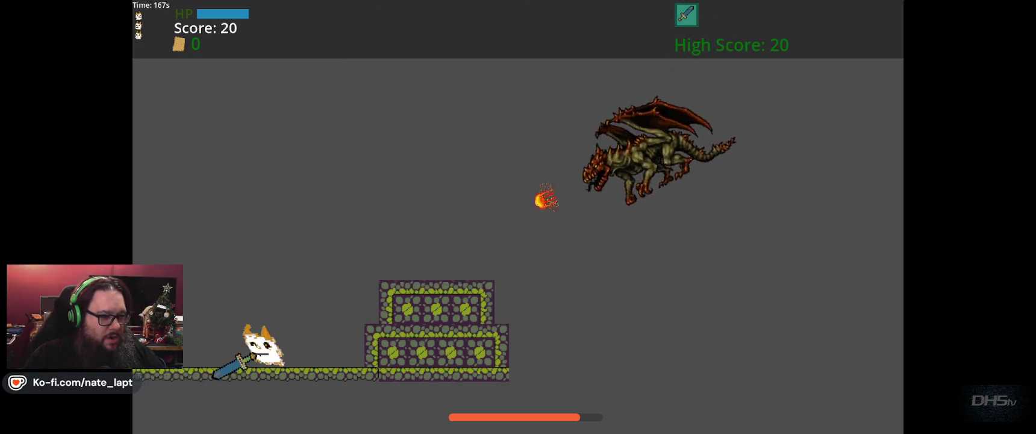
Attack the dragon for points until the cat dies, then stop the game with F8.
key(Left)
key(Up)
key(Right)
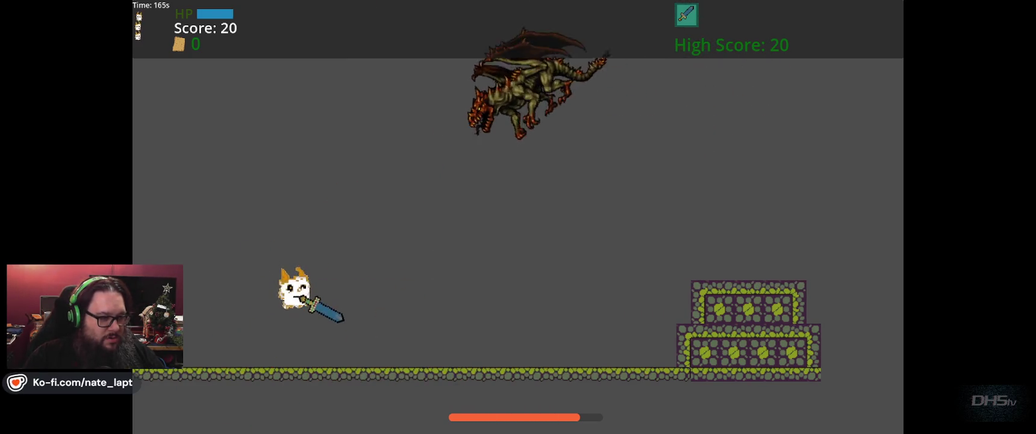
key(Up)
key(Right)
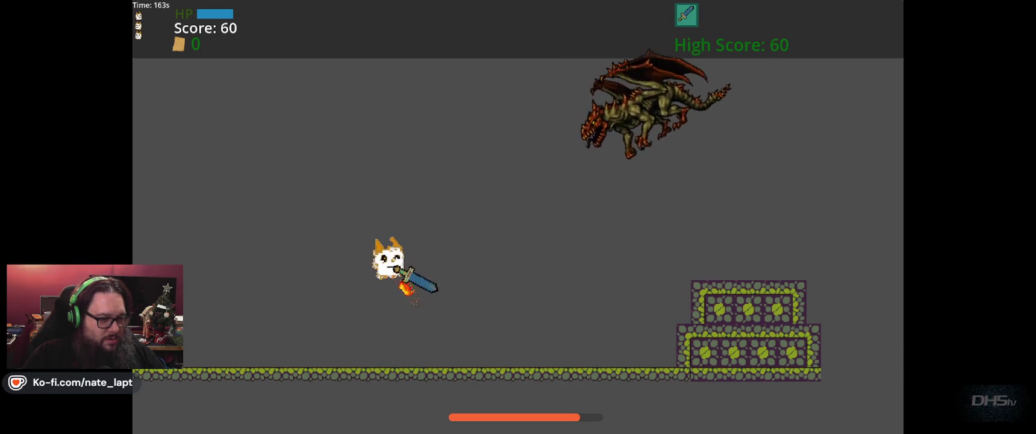
key(Right)
key(Up)
key(Right)
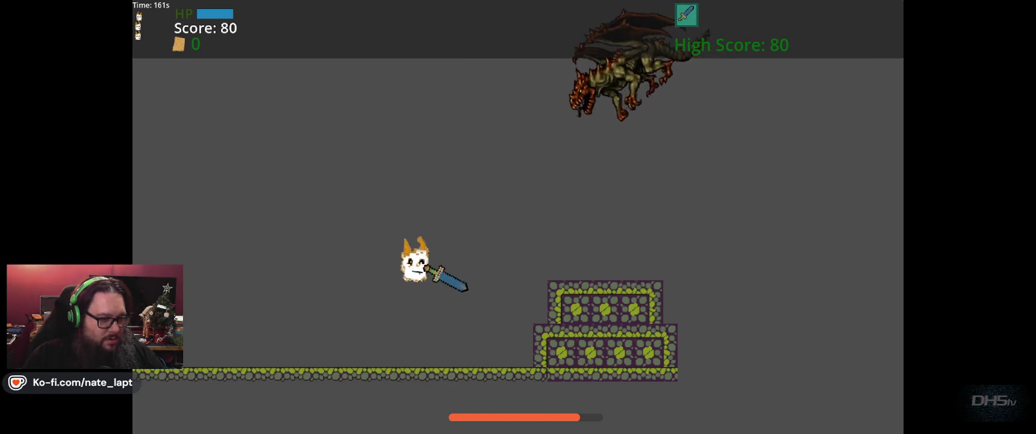
key(Left)
key(Up)
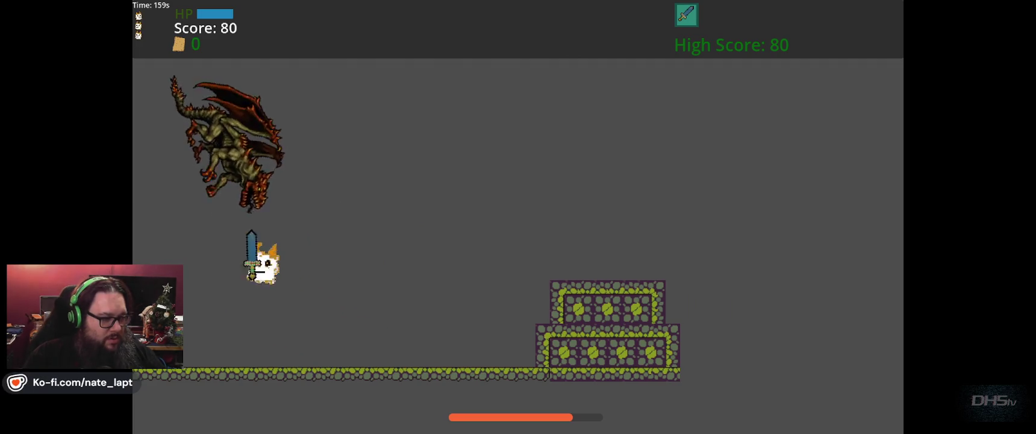
key(Right)
key(Up)
key(Up)
key(Right)
key(Up)
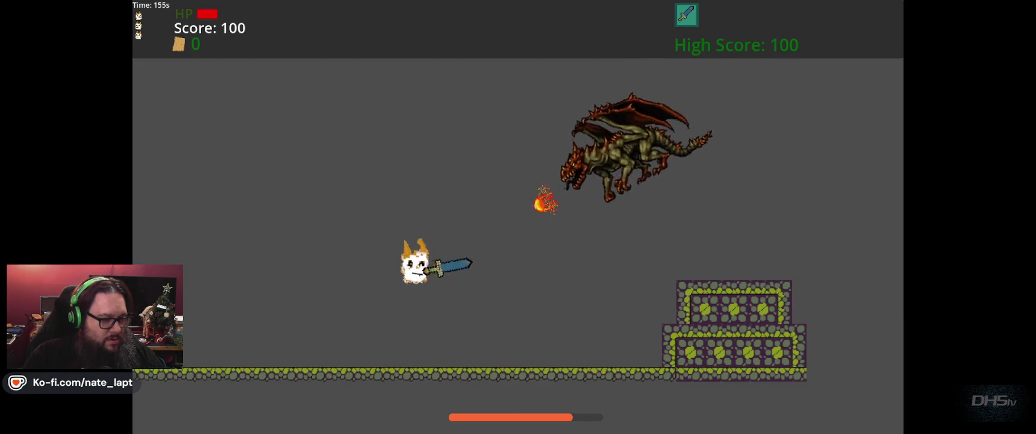
key(F8)
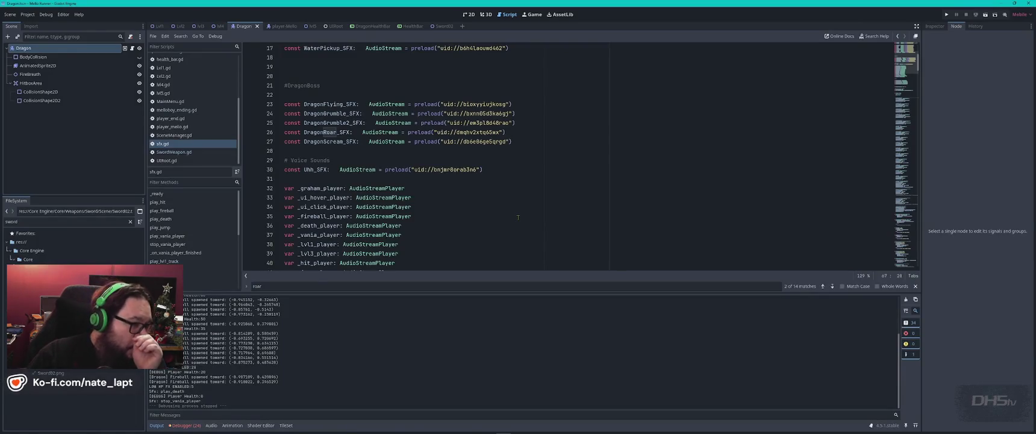
Search Dragon.gd for 'sfx' and step through matches down to the call at line 326.
scroll(183, 91, up, 5)
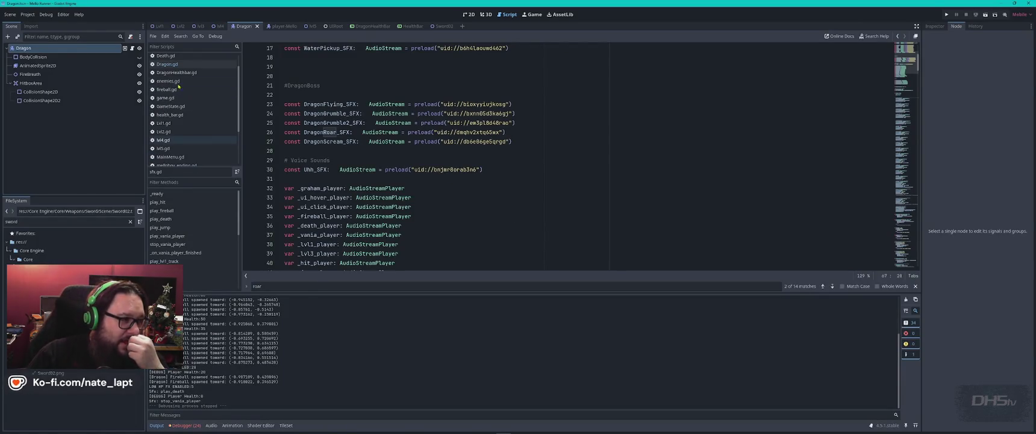
click(176, 83)
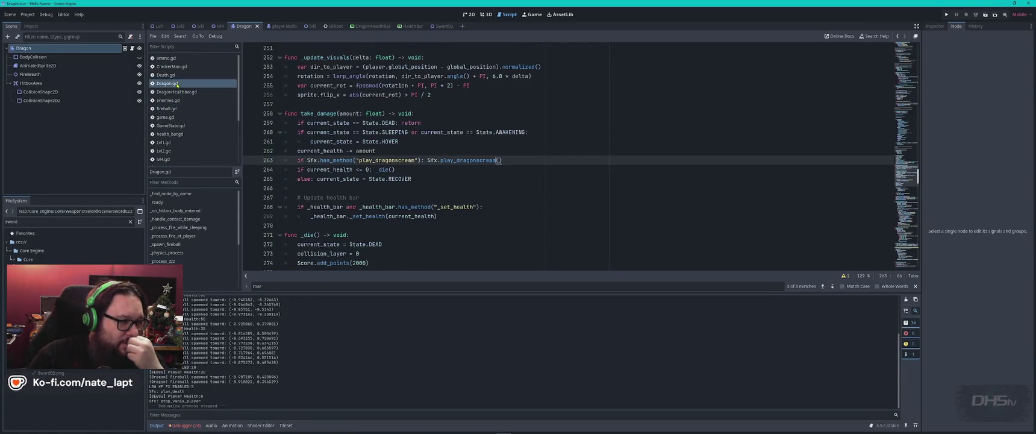
click(540, 155)
key(ctrl+f)
text(sfx)
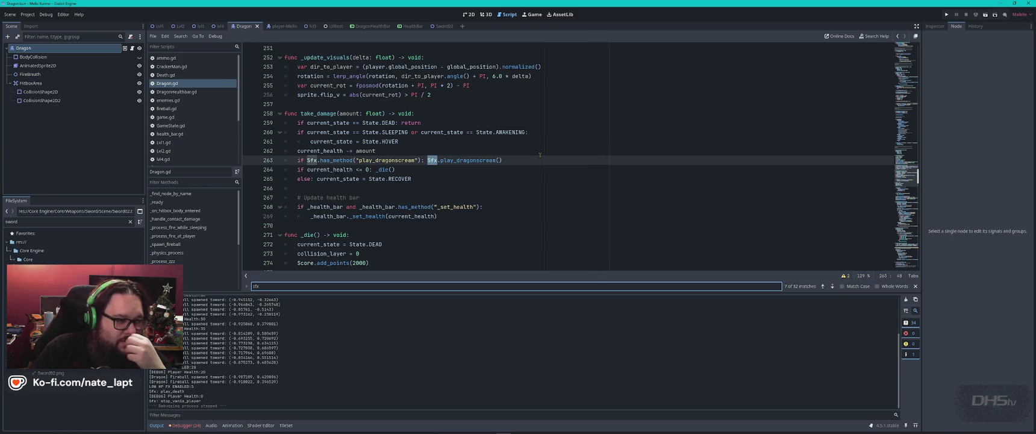
key(Return)
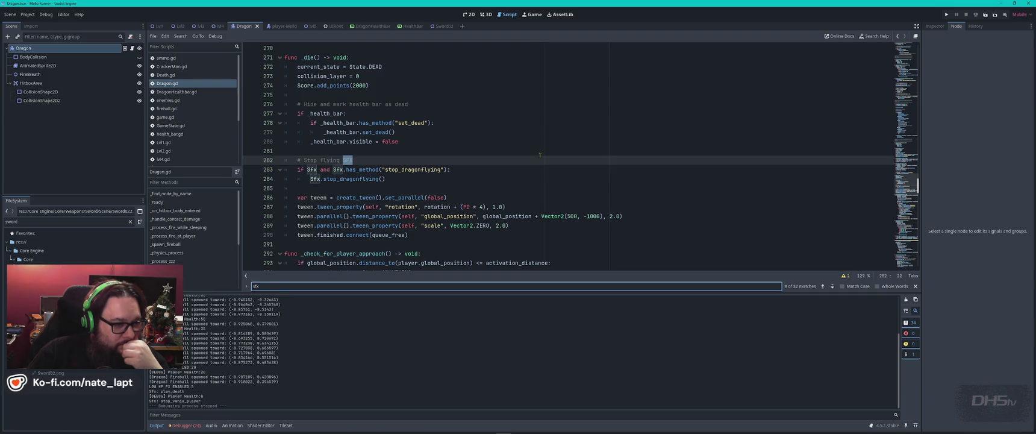
key(Return)
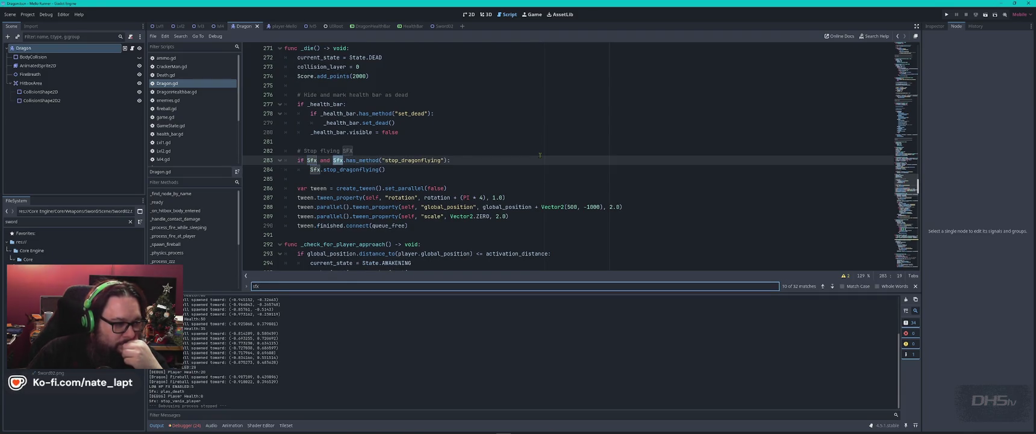
key(Return)
key(Return)
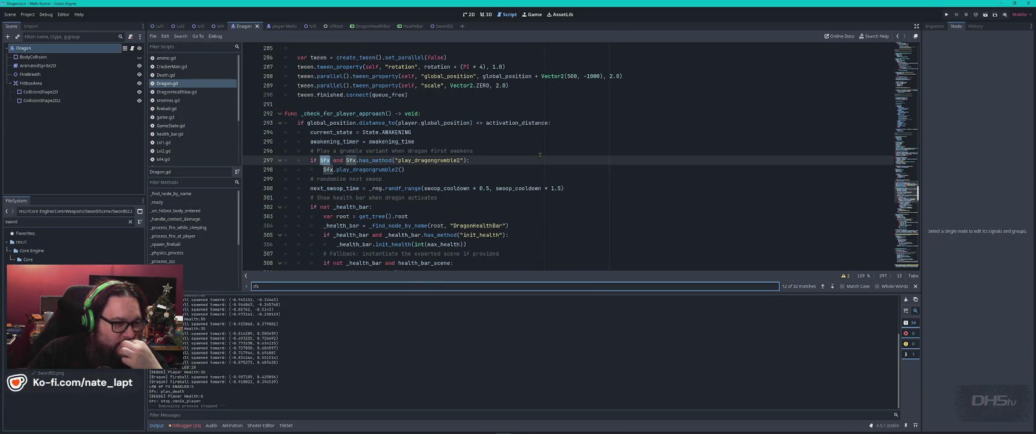
key(Return)
key(Return)
key(Return)
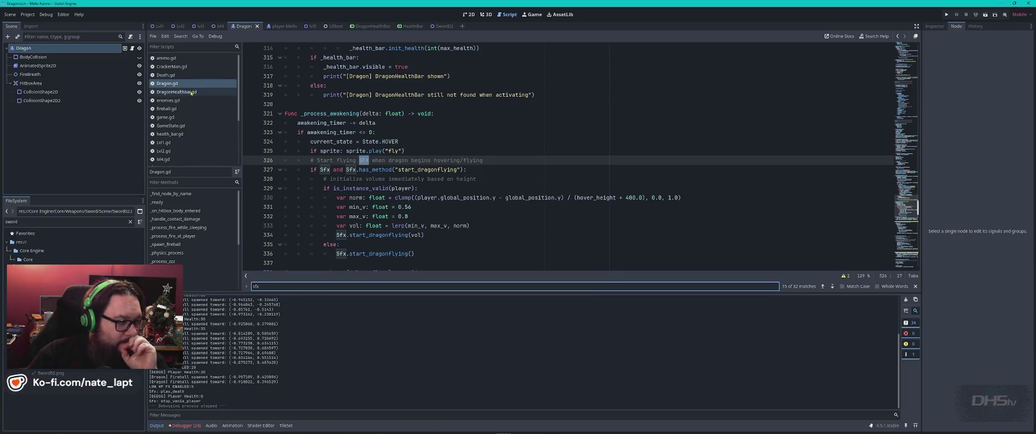
Open sfx.gd at line 32 and begin a text search there.
scroll(174, 147, down, 3)
click(174, 146)
click(543, 188)
key(ctrl+f)
Search sfx.gd for 'fly' to reach the dragon flying sound functions.
text(fly)
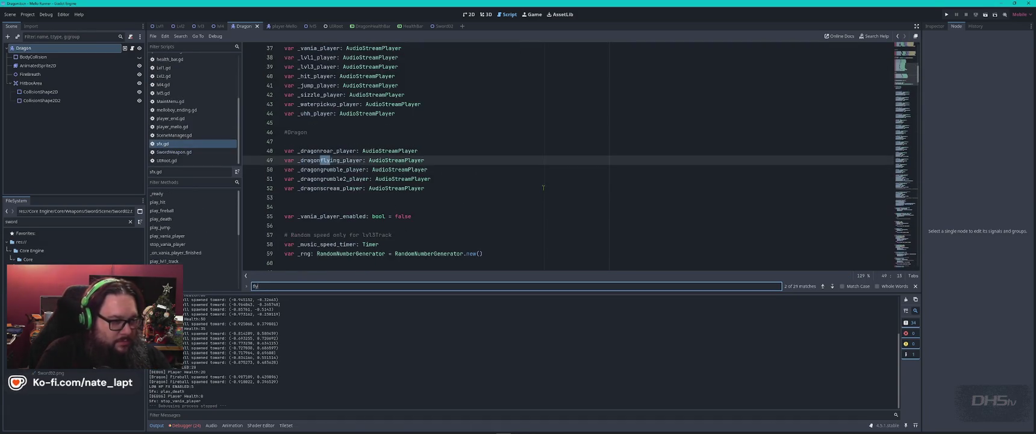
key(Escape)
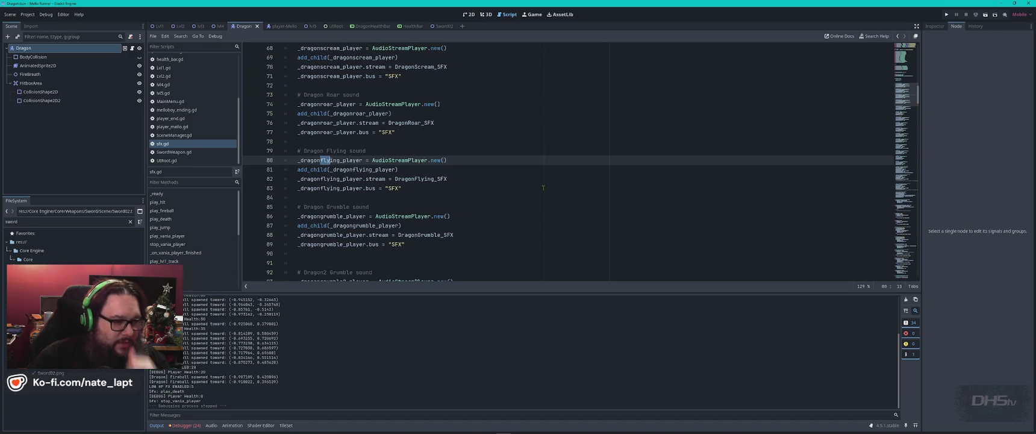
key(ctrl+f)
key(Return)
key(Return)
key(Return)
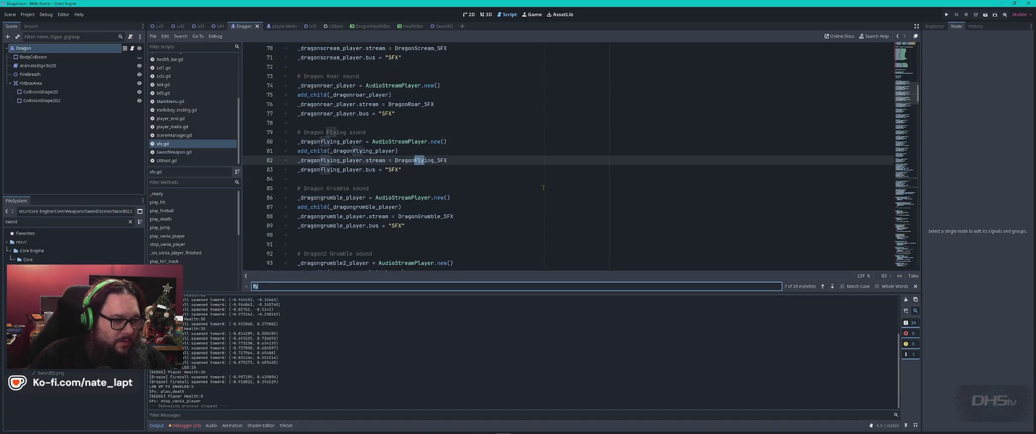
key(Return)
key(Return)
key(Escape)
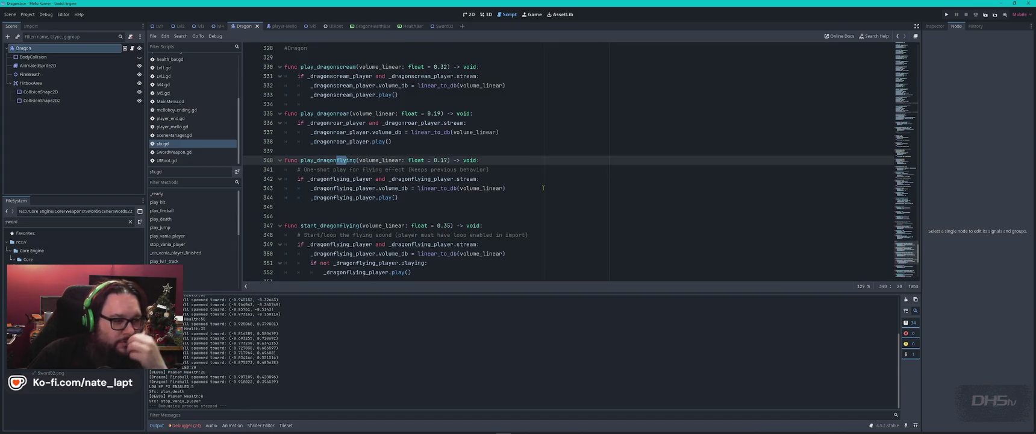
Lower default dragon volumes: start_dragonflying 35→22, scream 32→26, roar 19→14.
double_click(447, 225)
text(22)
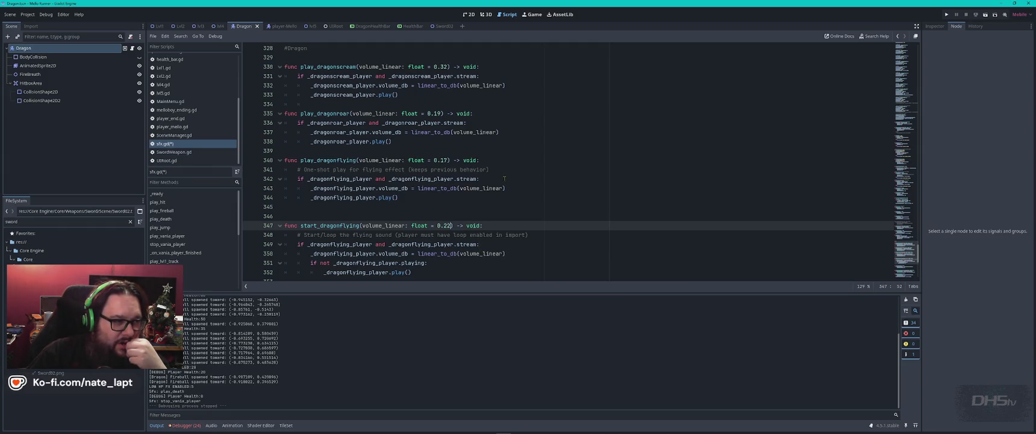
scroll(482, 157, up, 2)
click(444, 122)
double_click(444, 123)
text(26)
double_click(437, 170)
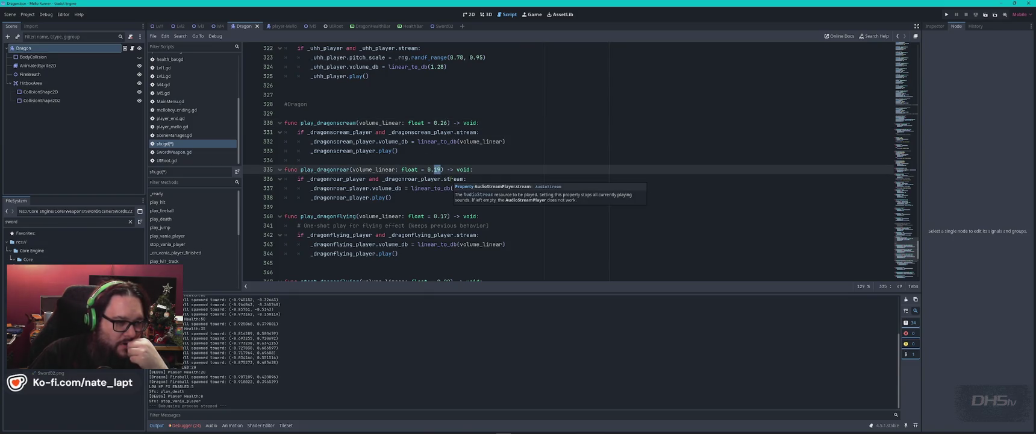
text(14)
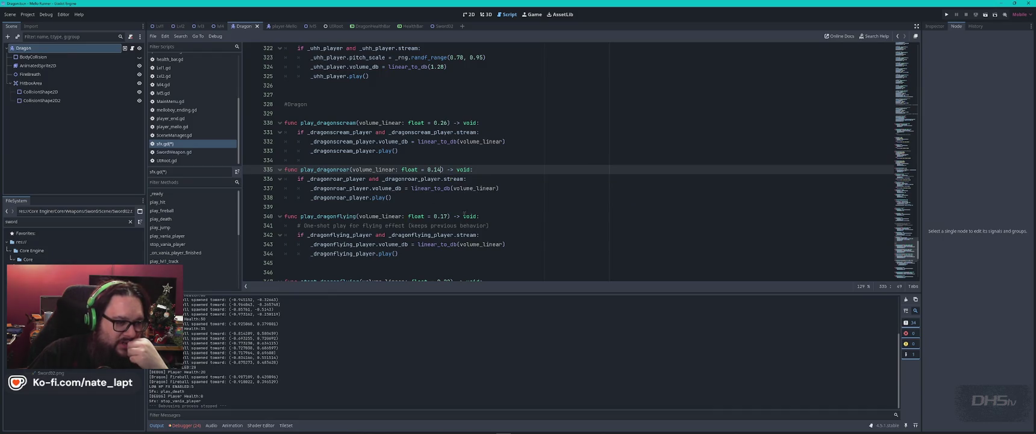
double_click(444, 216)
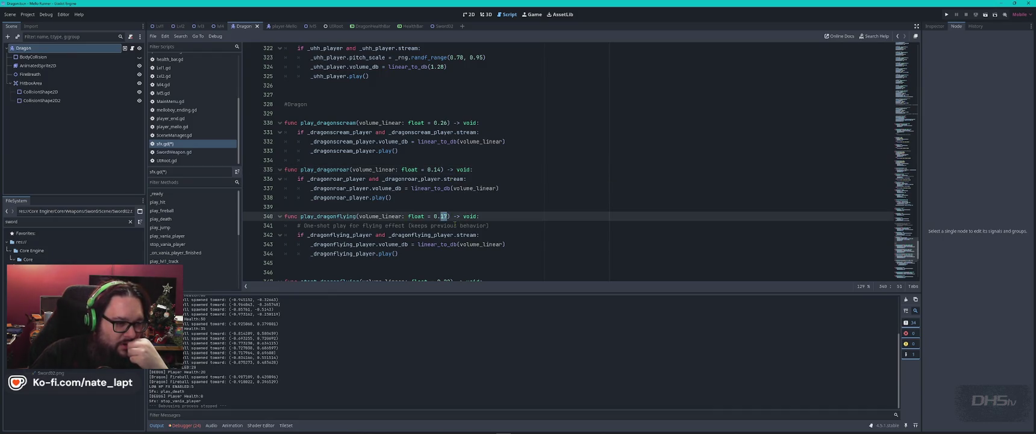
text(4)
Delete the trailing play_dragonroar note comment, save sfx.gd, and run the project with F5.
scroll(454, 224, down, 1)
scroll(478, 216, down, 7)
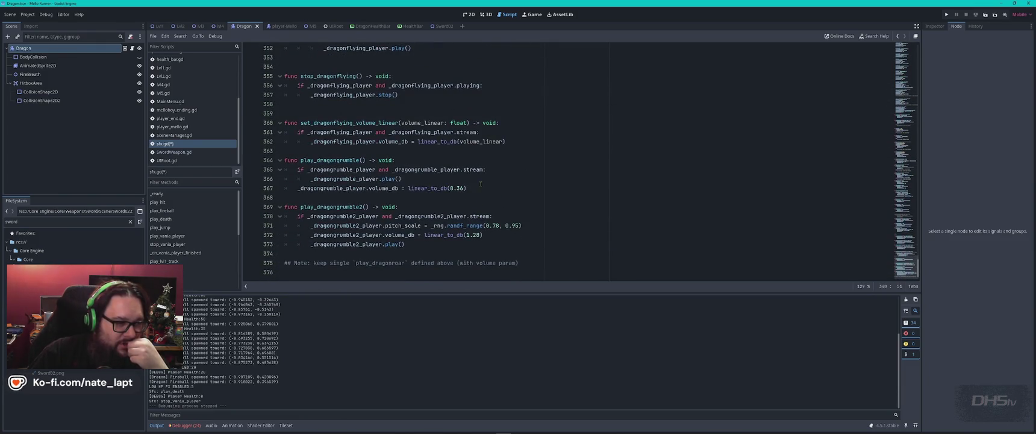
click(457, 190)
click(501, 194)
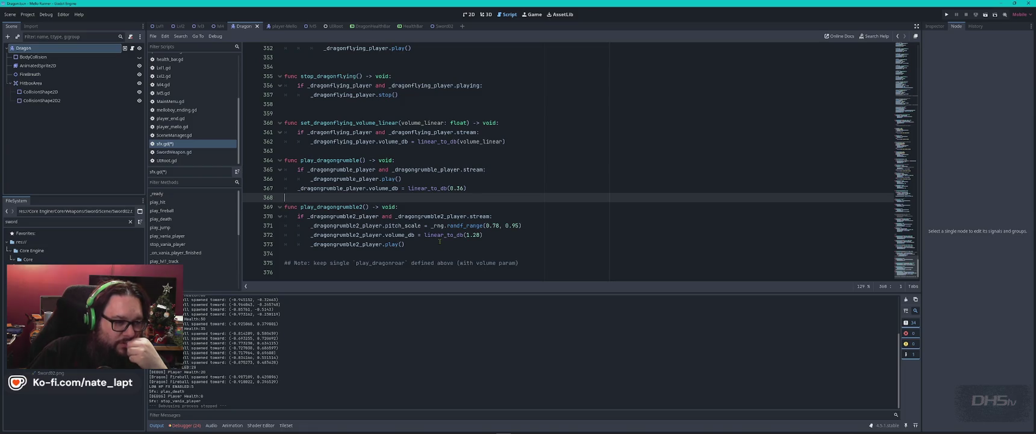
click(488, 203)
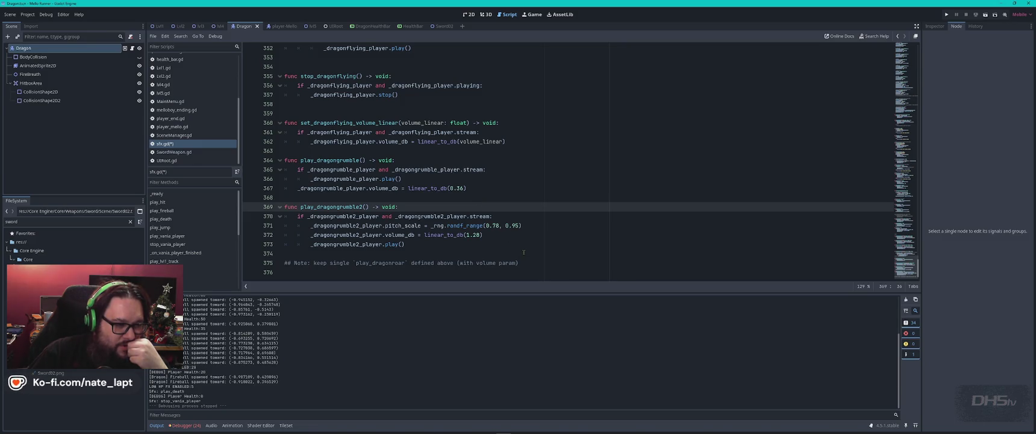
drag(524, 254, 546, 270)
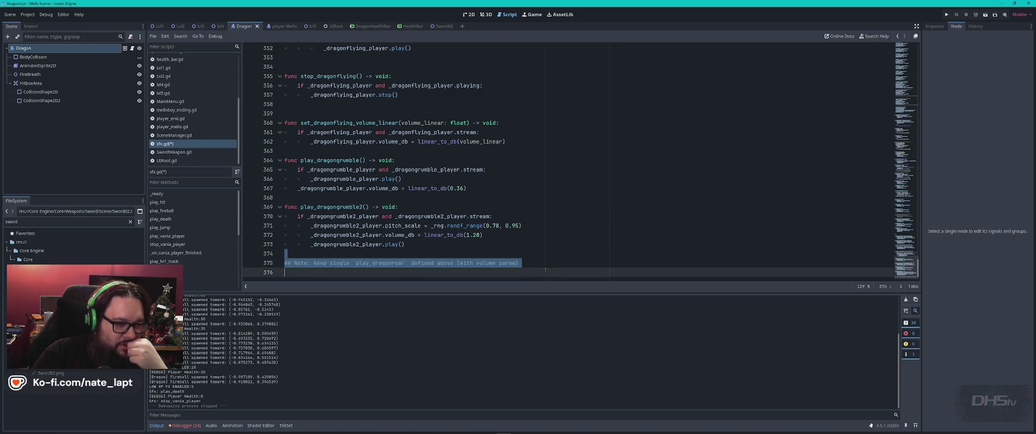
key(BackSpace)
key(ctrl+s)
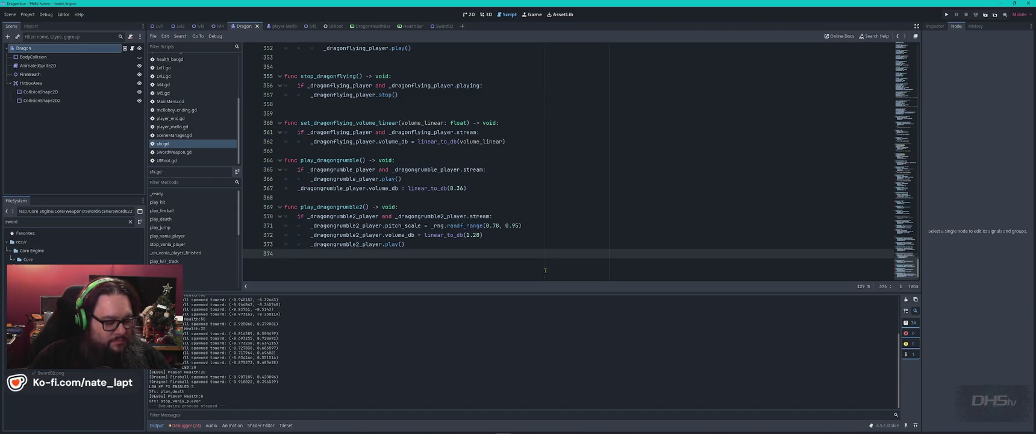
key(F5)
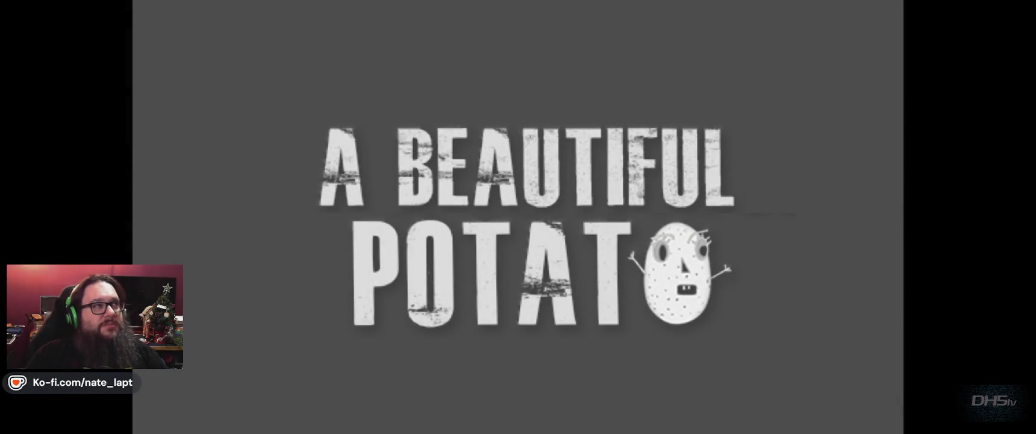
Playtest past the sword pickup to the waking dragon, stop the game, and switch to VS Code.
key(Return)
key(space)
key(Right)
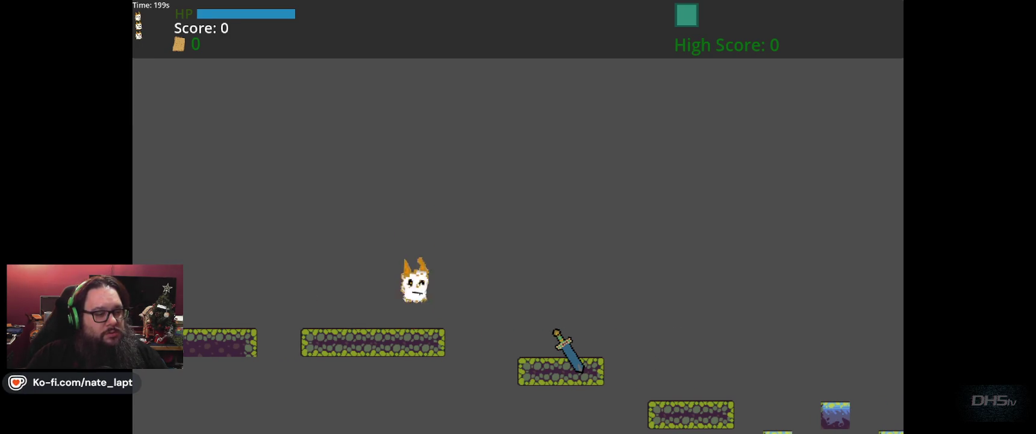
key(Right)
key(space)
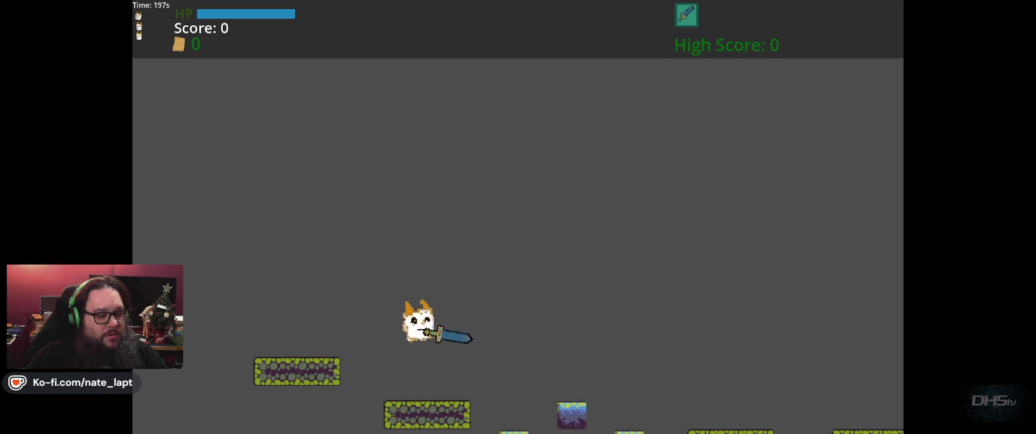
key(Right)
key(space)
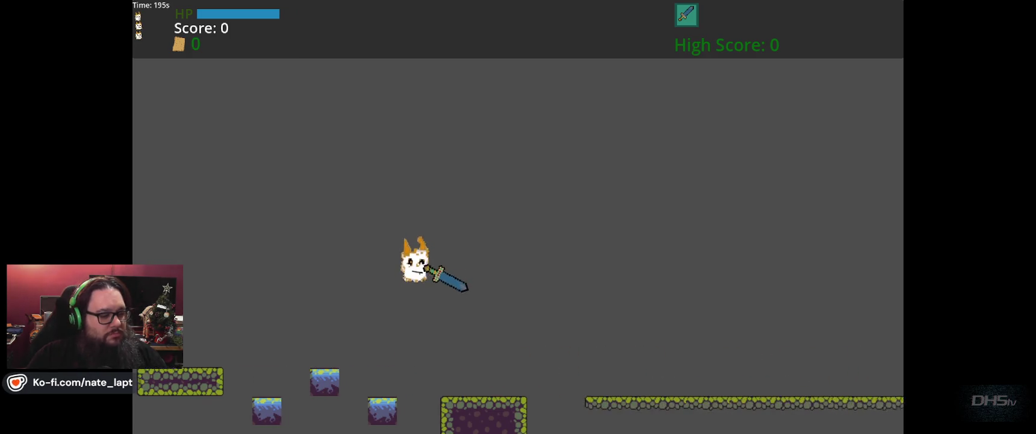
key(Right)
key(space)
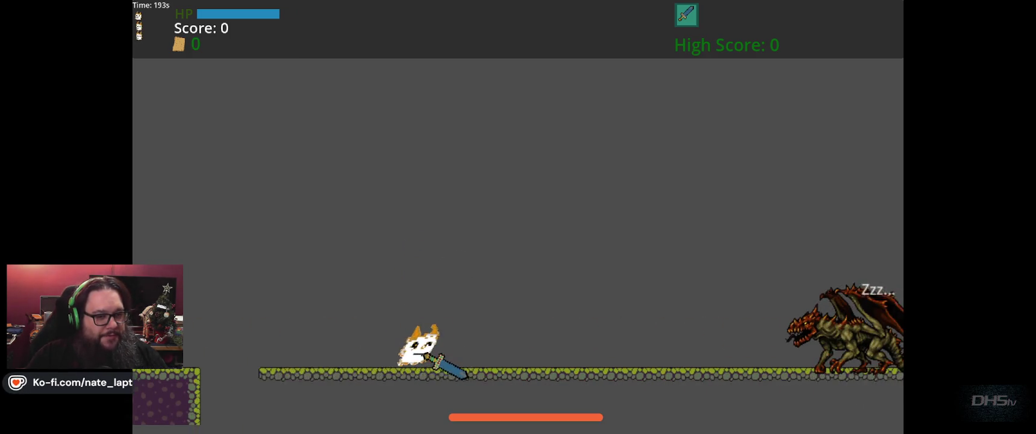
key(Right)
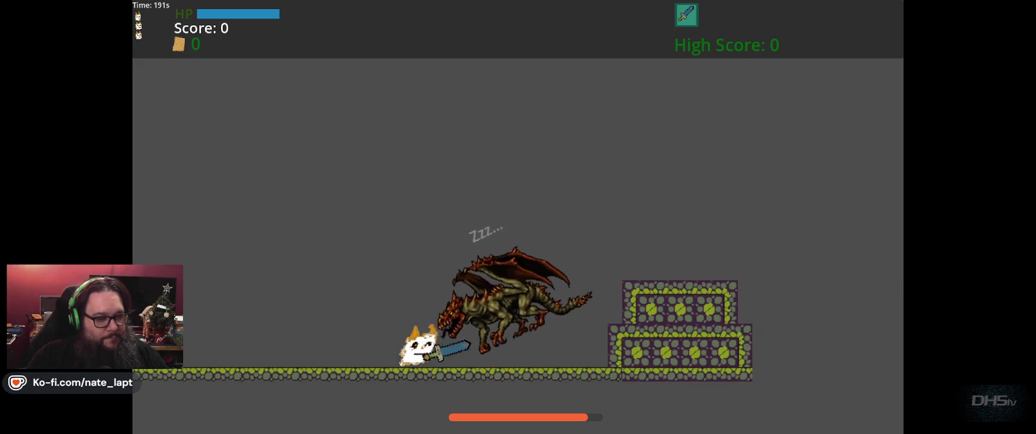
key(F8)
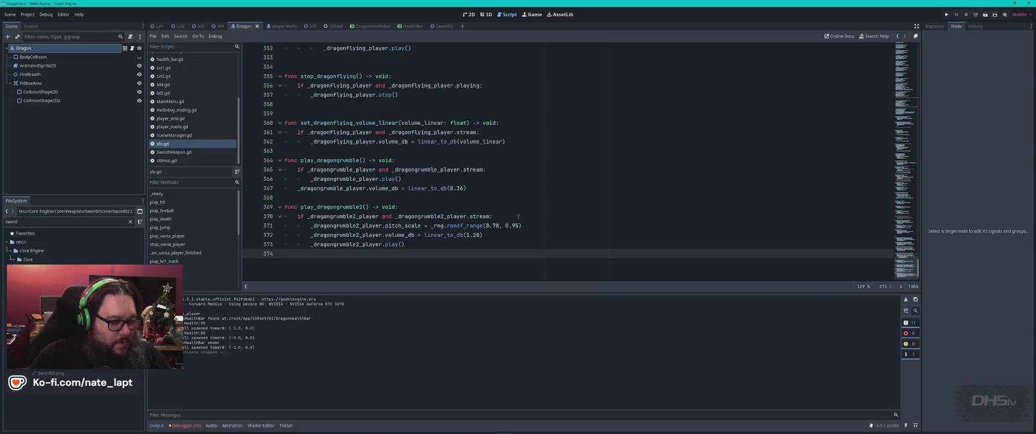
key(alt+Tab)
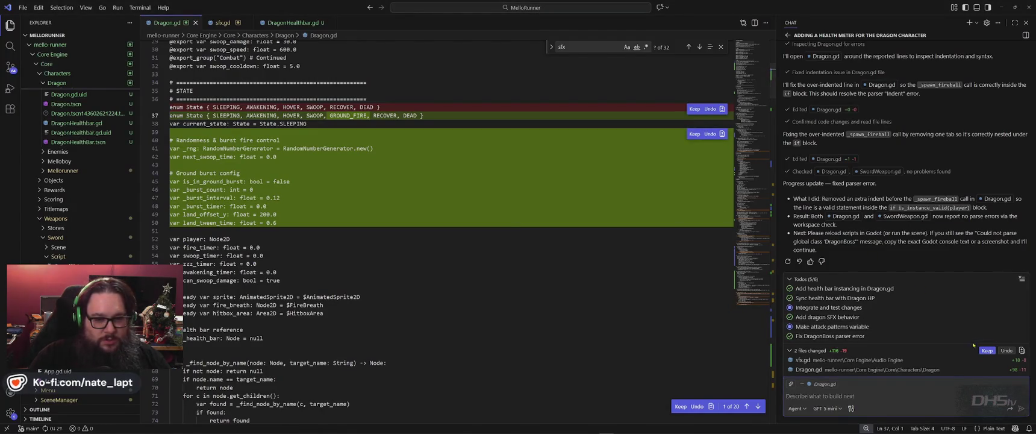
Keep the assistant's pending edits and send a two-line complaint that the dragon is still too loud.
click(986, 350)
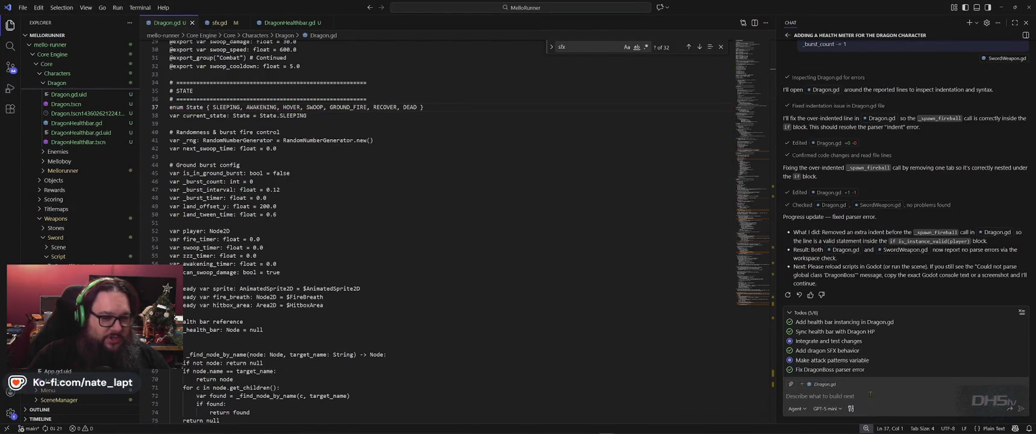
text(Someth)
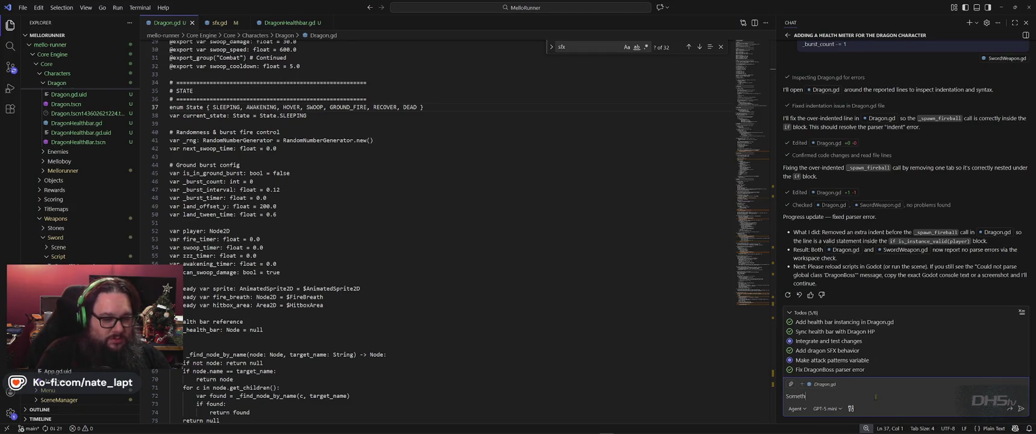
text(ing is wrong with)
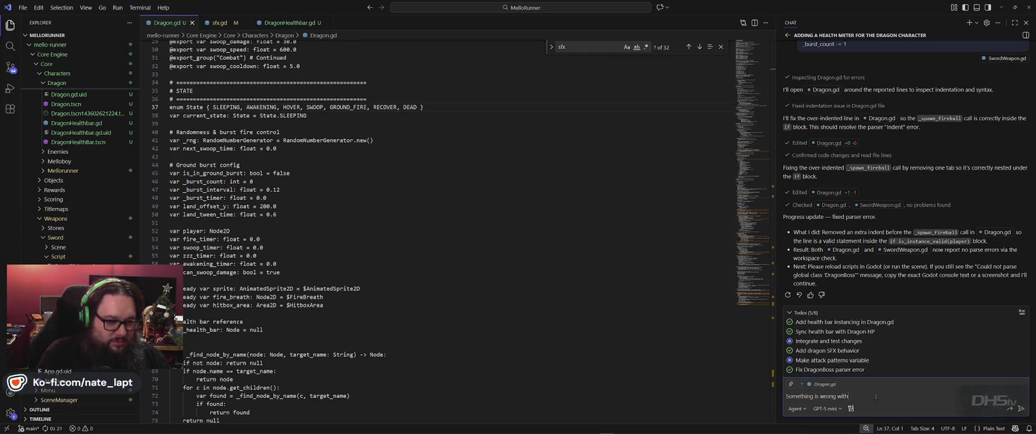
text( the Dragon SFX vo)
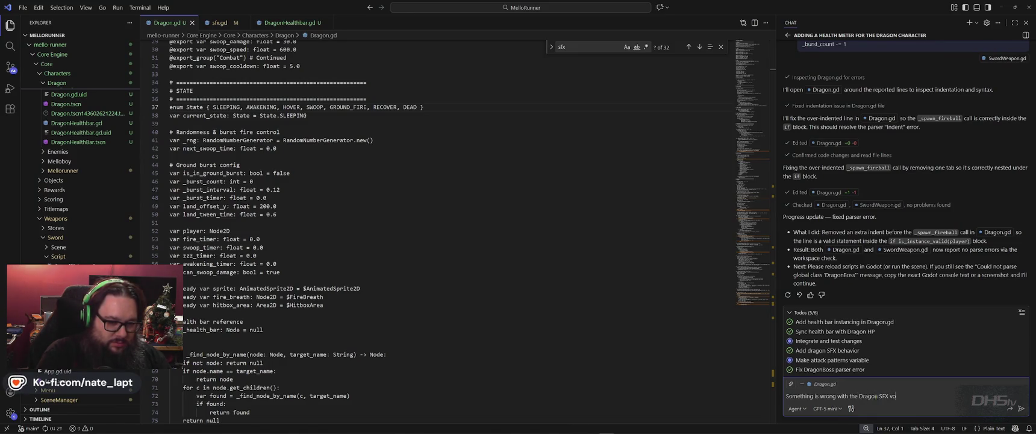
text(lume!)
key(shift+Return)
text(I've turned down every value in)
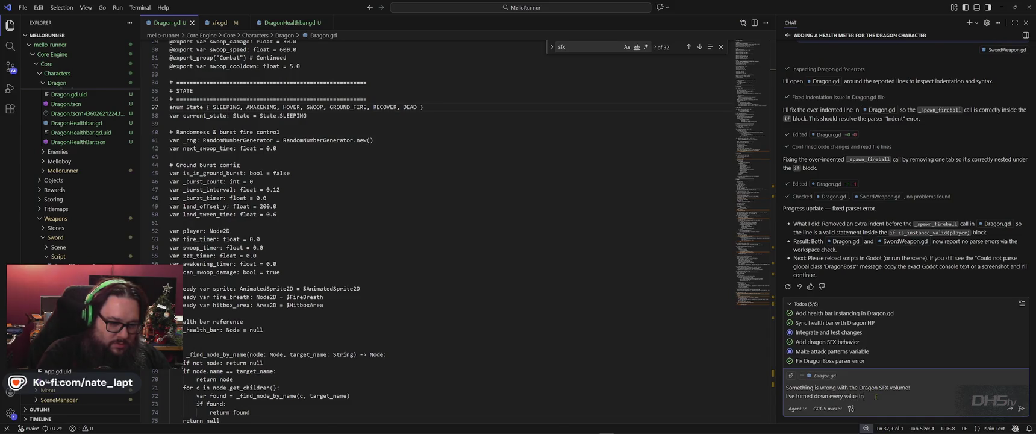
text( sfx.gd)
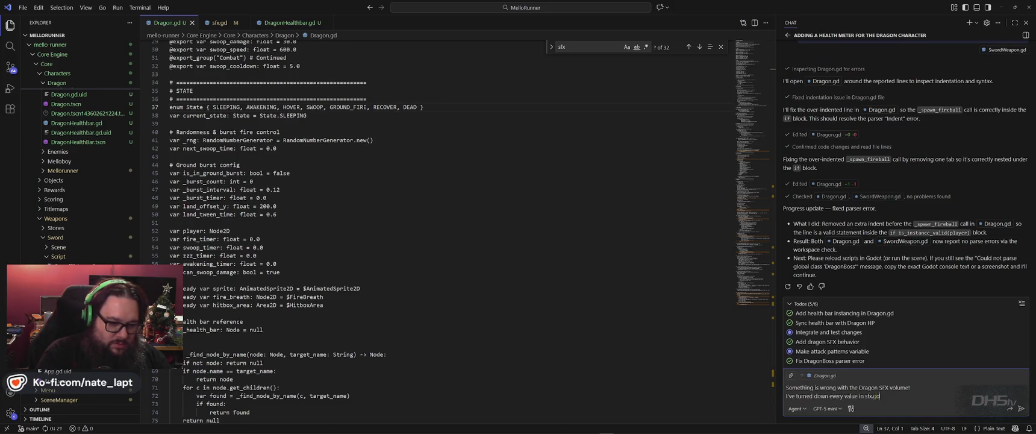
text( but the dragon is still)
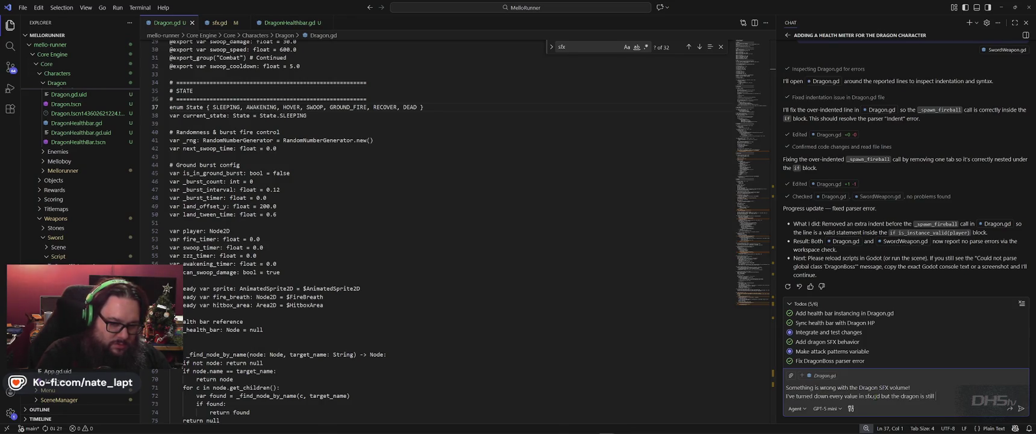
text(too loud!)
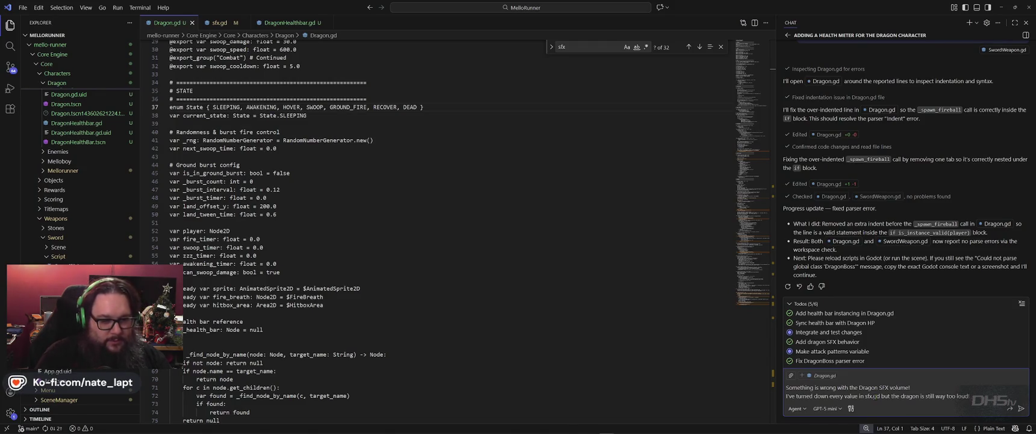
key(Return)
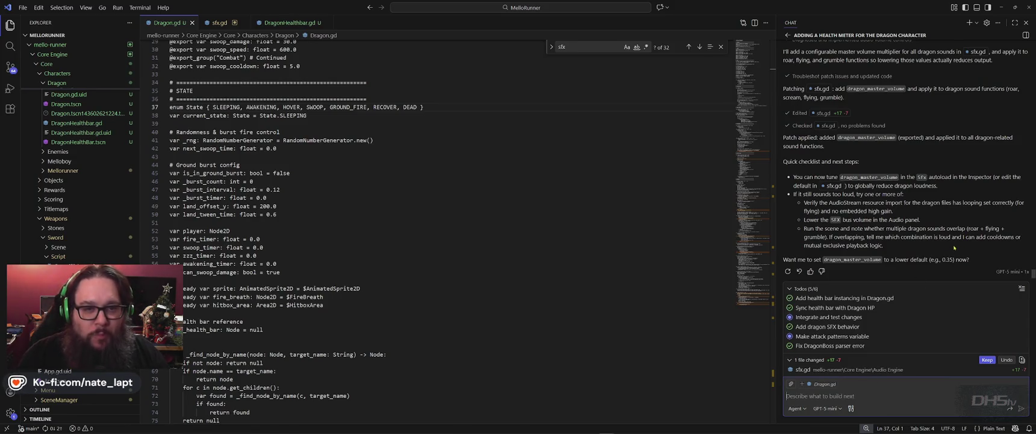
Read the assistant's summary in the chat and open the sfx.gd edit comparison.
scroll(883, 239, up, 3)
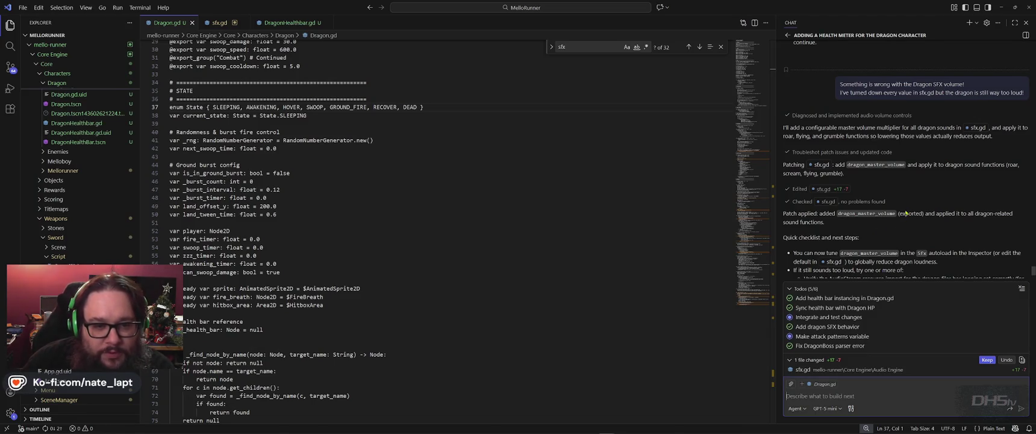
click(842, 189)
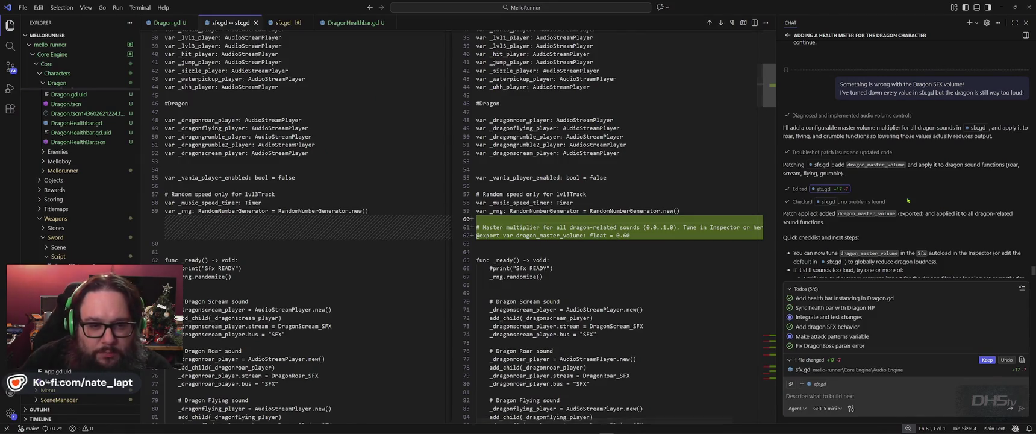
Scroll through both diff panes to review the new dragon_master_volume declaration and its use.
scroll(915, 195, down, 2)
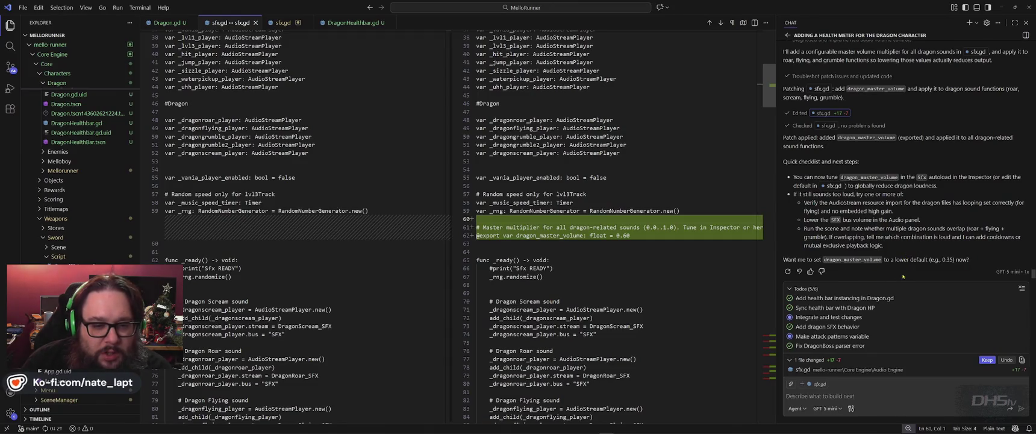
scroll(751, 173, down, 8)
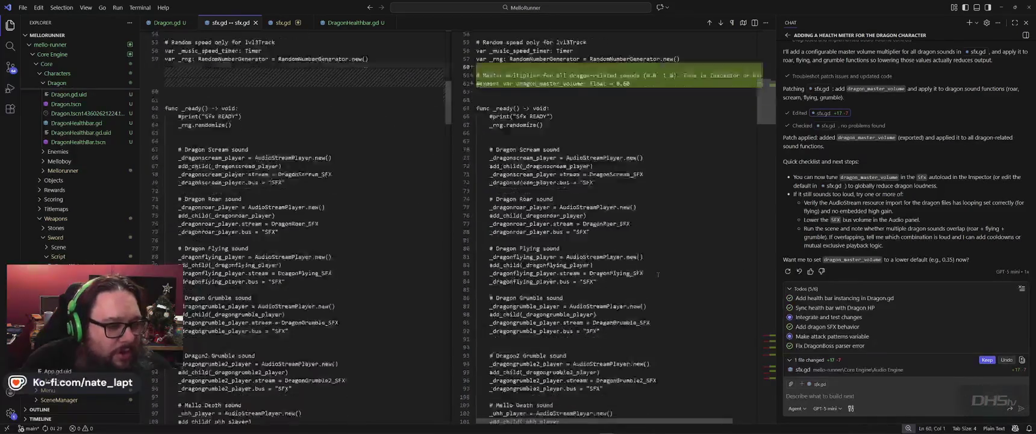
drag(765, 113, 766, 342)
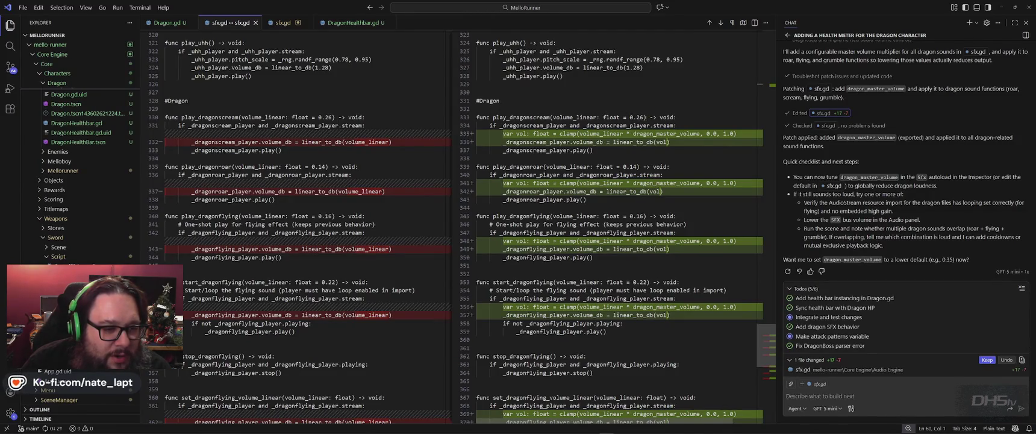
Check the #Dragon functions' clamped dragon_master_volume scaling in the diff, then close DragonHealthbar.gd.
scroll(647, 119, down, 5)
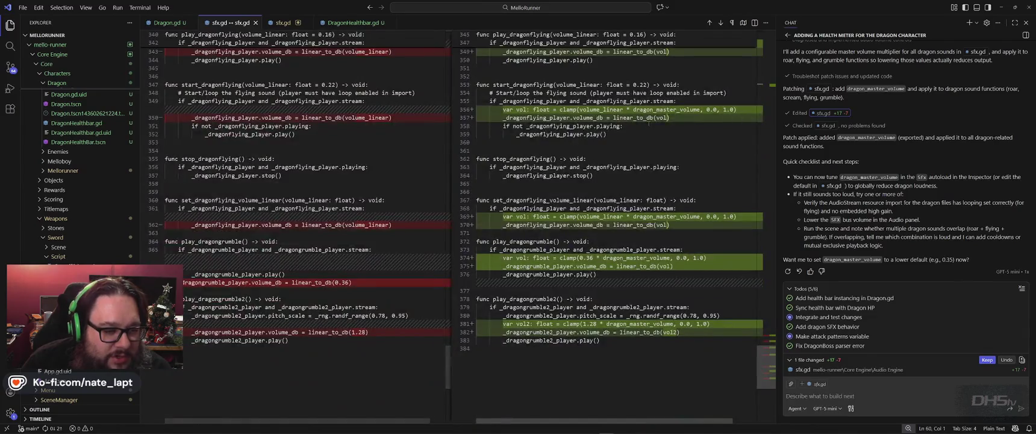
scroll(648, 122, up, 3)
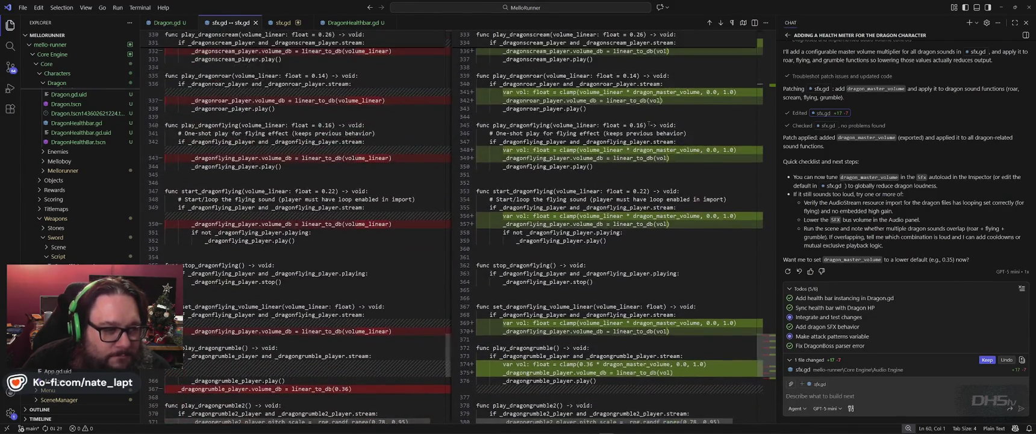
scroll(649, 122, up, 12)
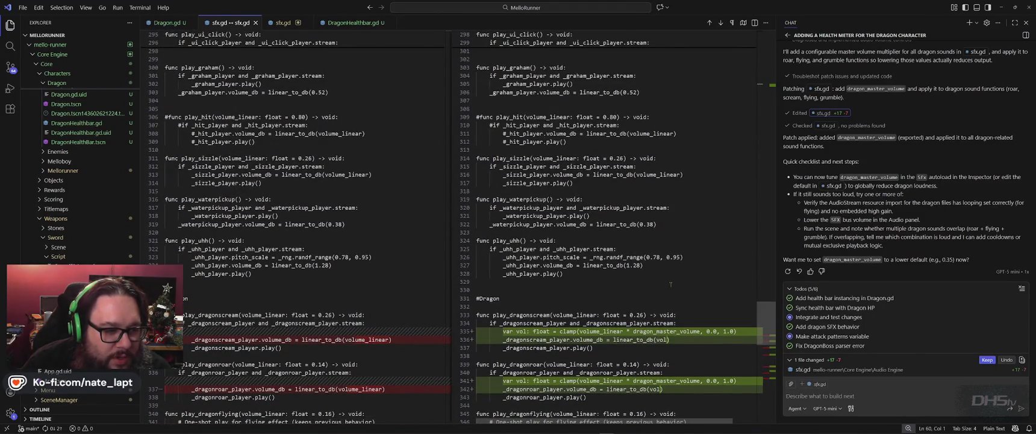
scroll(670, 283, up, 2)
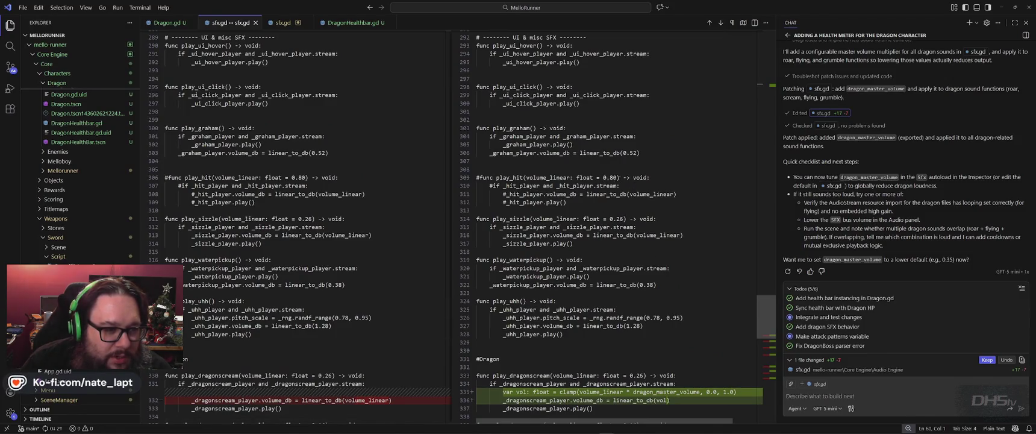
scroll(626, 211, down, 5)
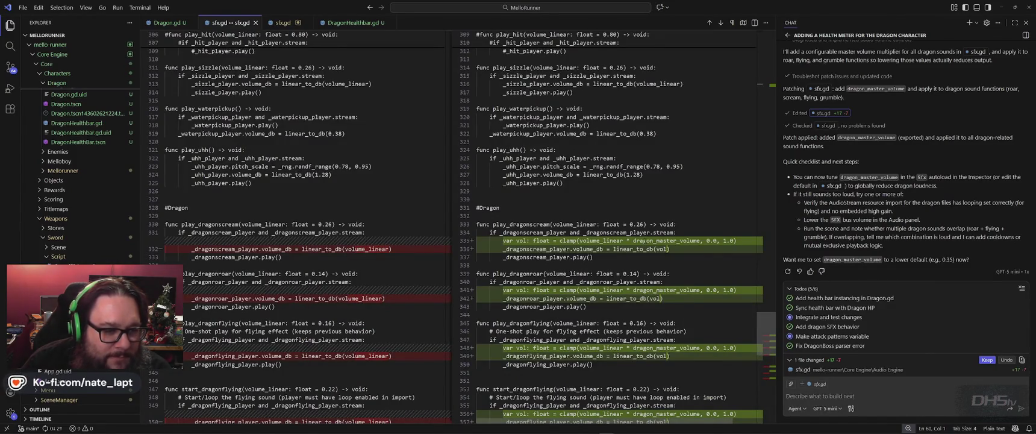
scroll(643, 240, up, 3)
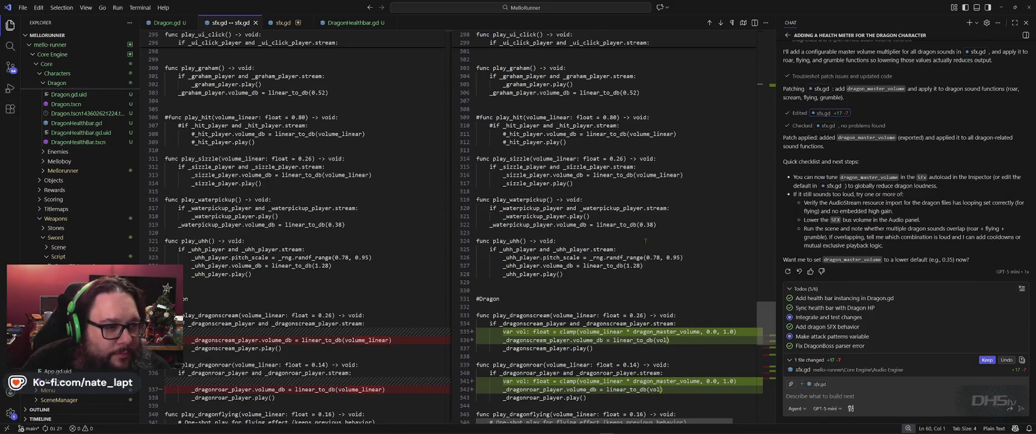
scroll(645, 241, down, 1)
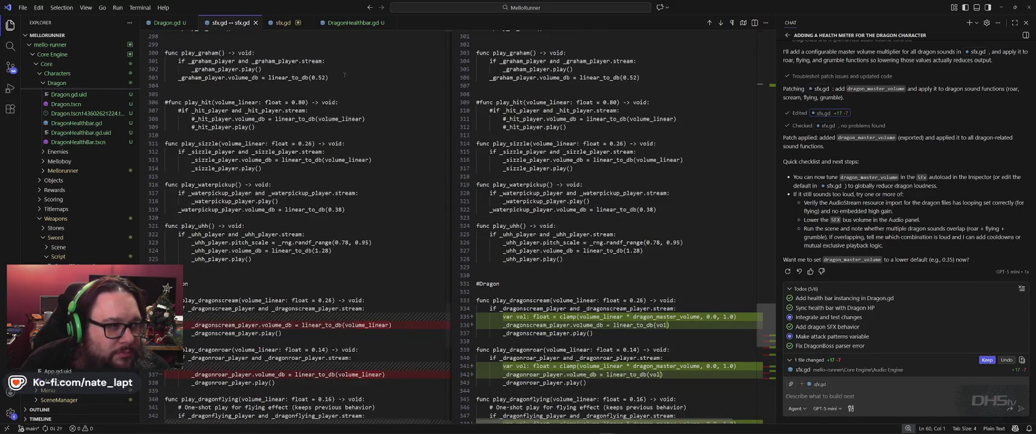
middle_click(355, 24)
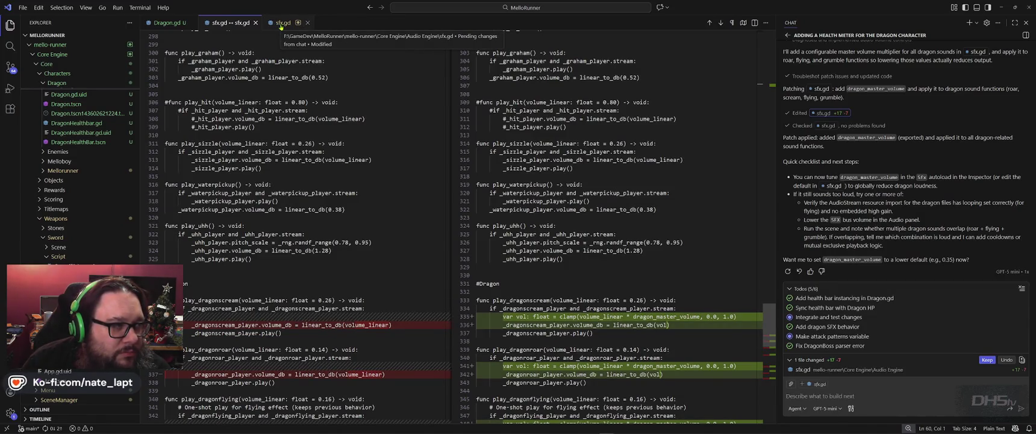
Search Dragon.gd for sfx calls, stepping through lines 263, 282, 283, 352, 354 and 420.
click(163, 23)
key(ctrl+f)
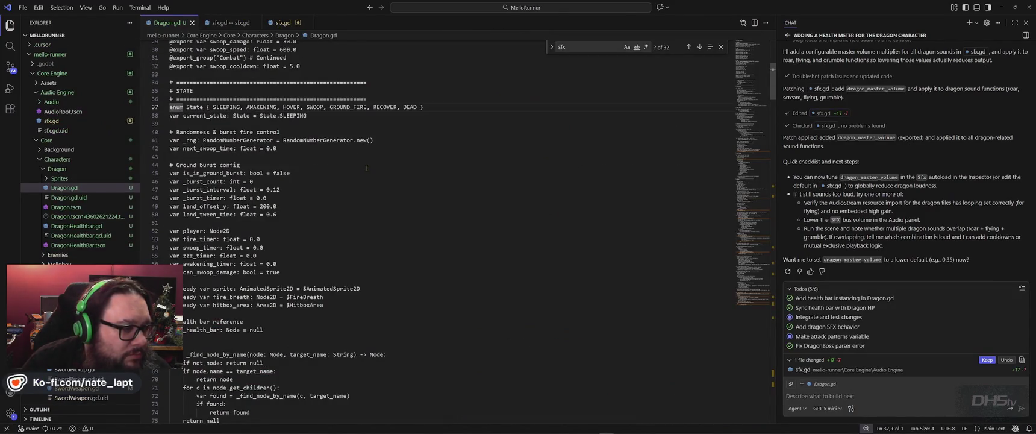
text(config)
text(sfx)
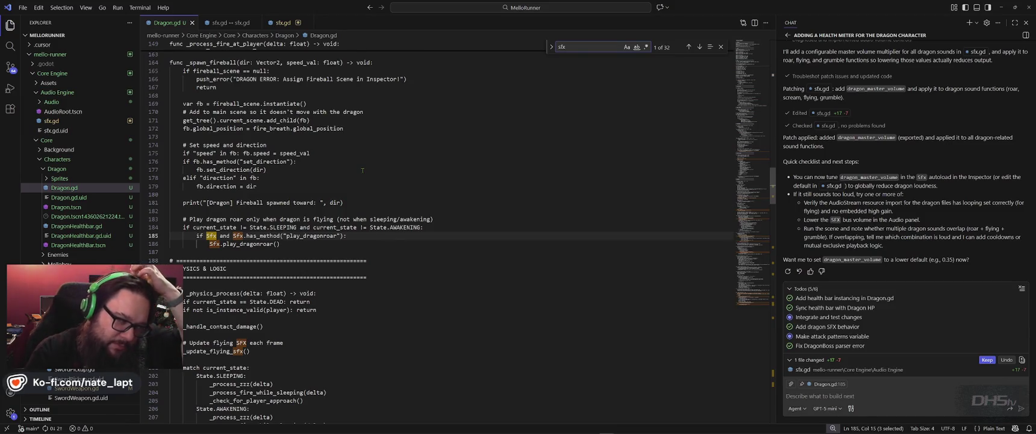
key(Return)
key(Return)
key(Return)
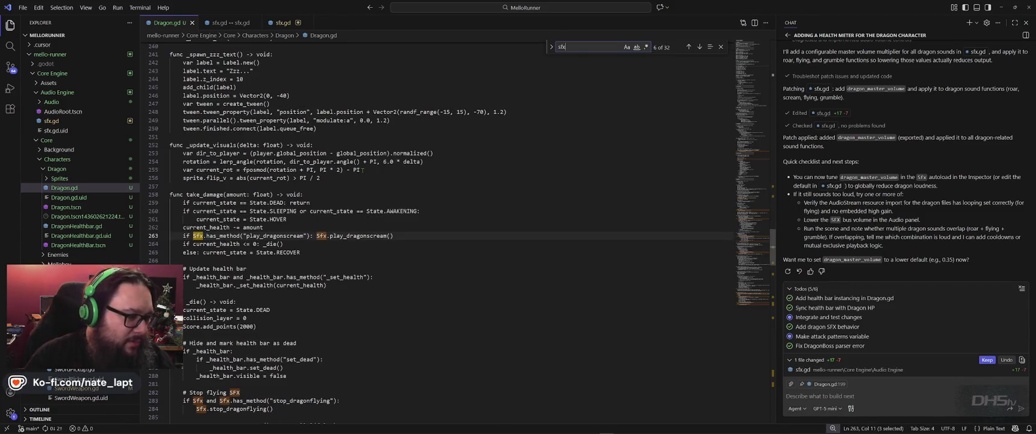
key(Return)
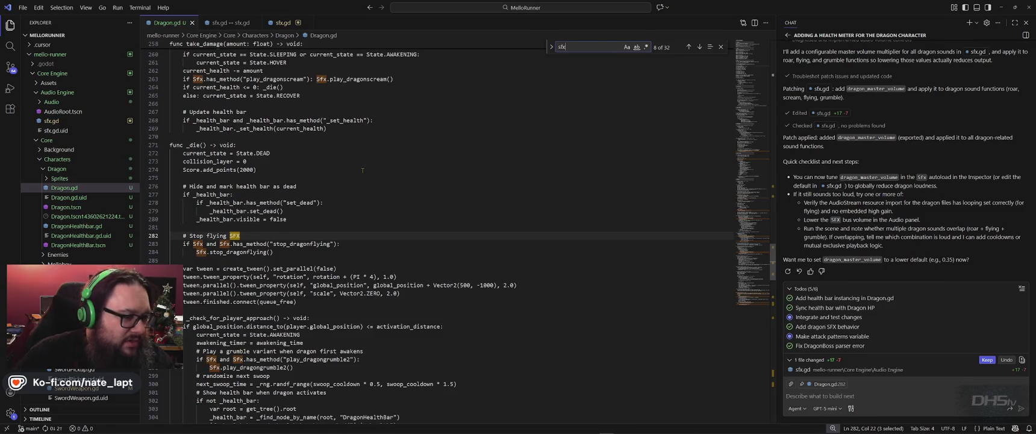
key(Return)
key(Return)
key(Return)
key(Return)
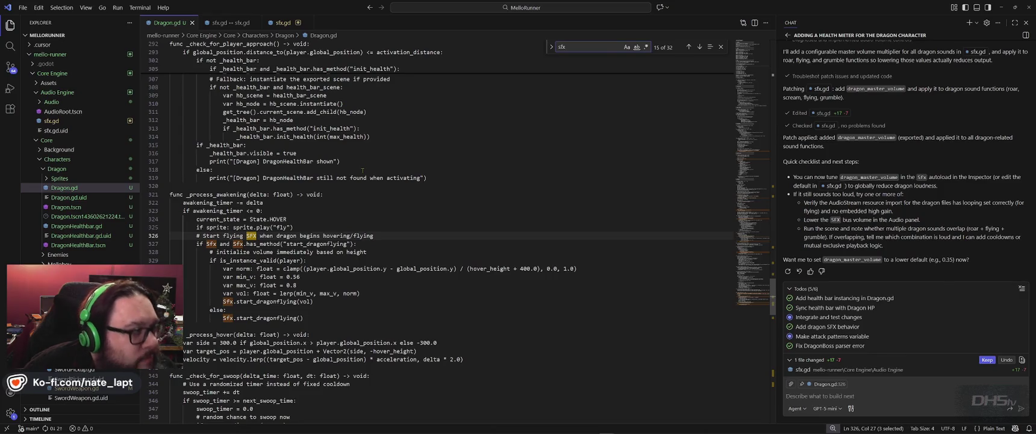
key(Return)
key(Return)
key(Return)
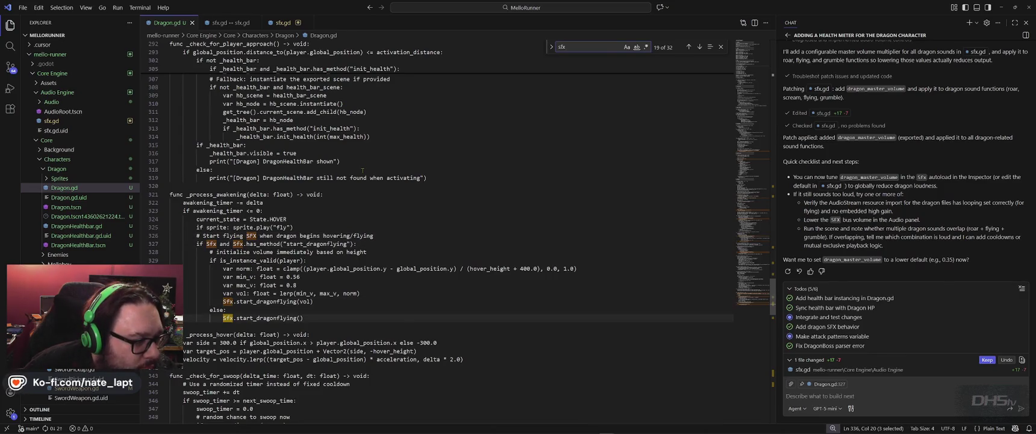
key(Return)
key(Return)
key(Return)
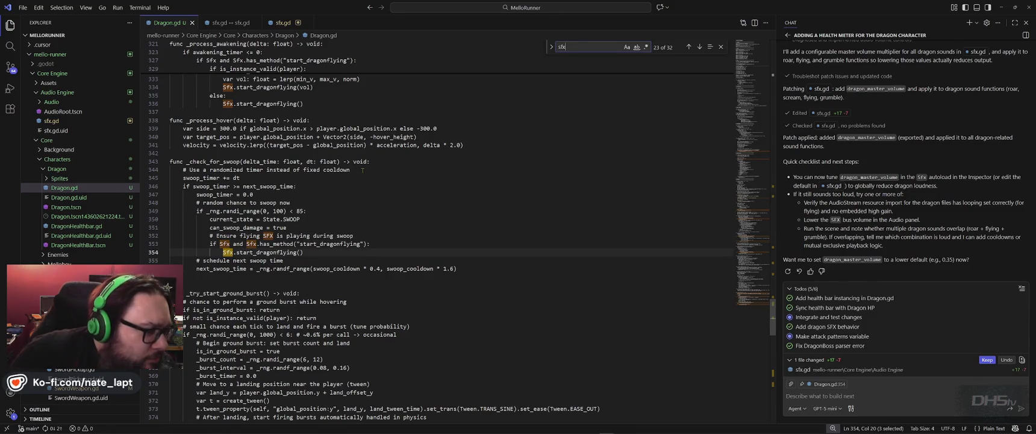
key(Return)
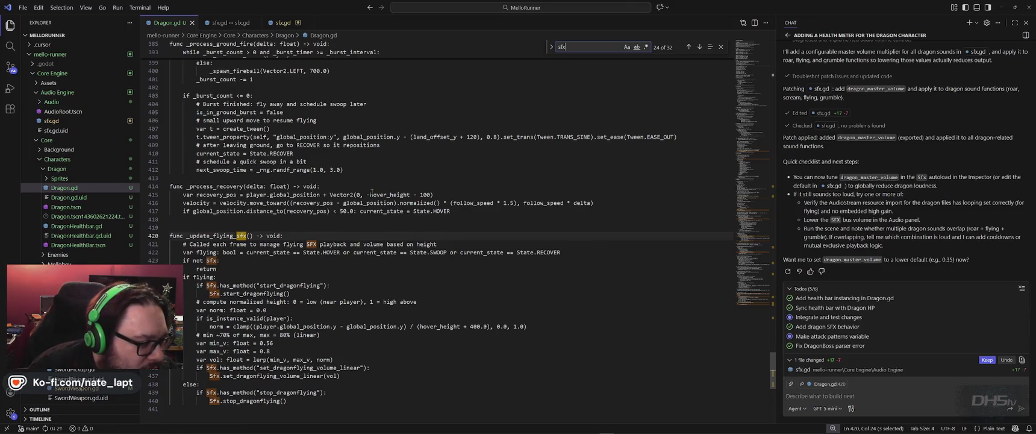
Collapse the Audio Engine folder in Explorer and open Levels/Lvl4/lvl4.gd.
scroll(372, 191, down, 2)
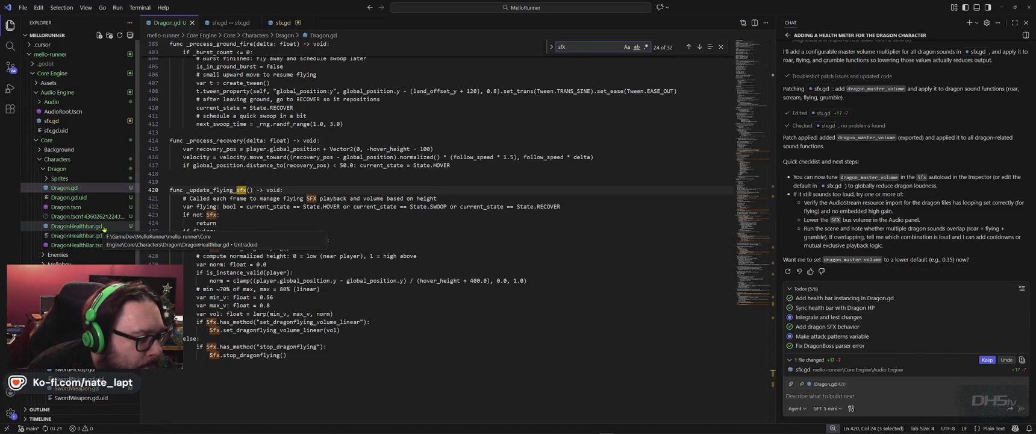
scroll(103, 228, down, 6)
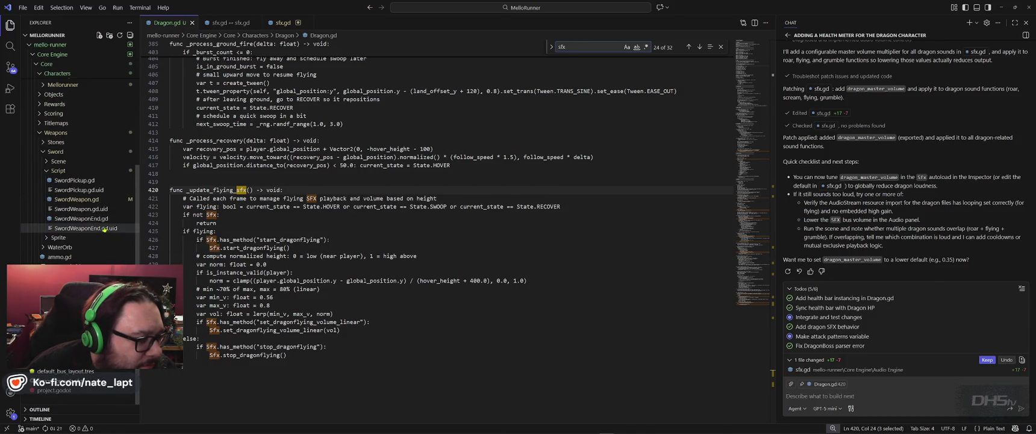
scroll(104, 228, up, 5)
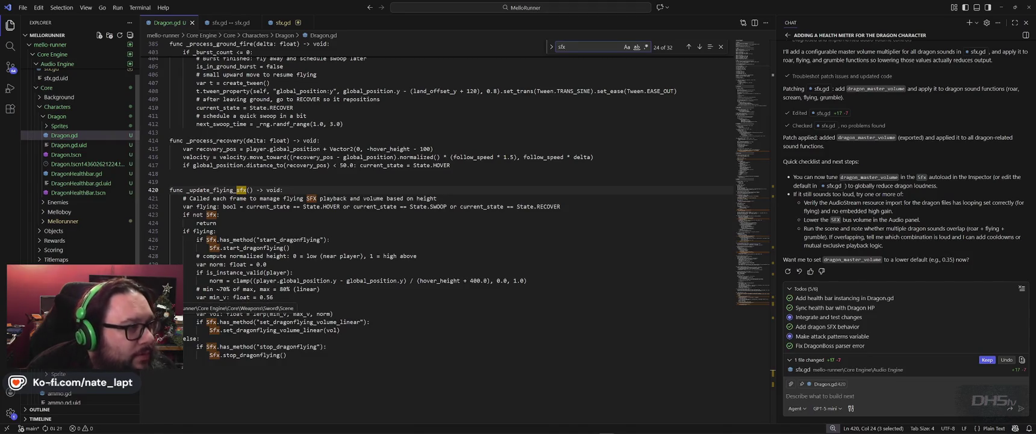
scroll(103, 229, up, 2)
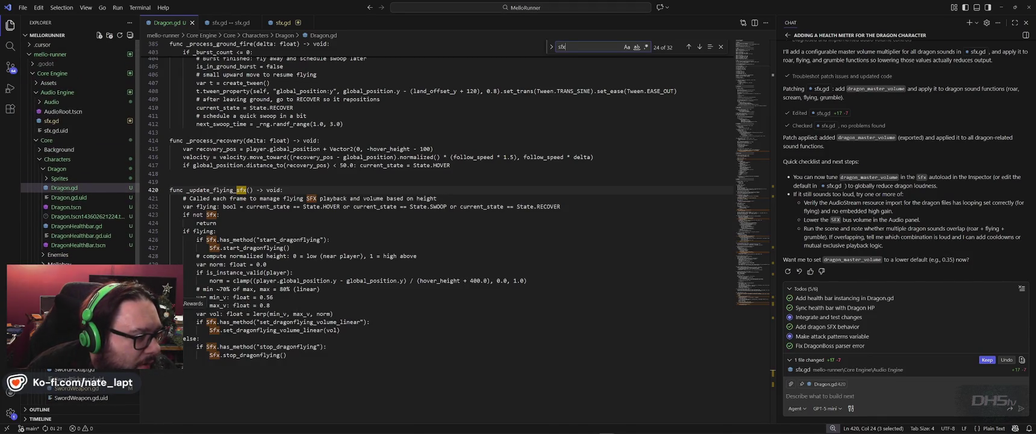
click(38, 92)
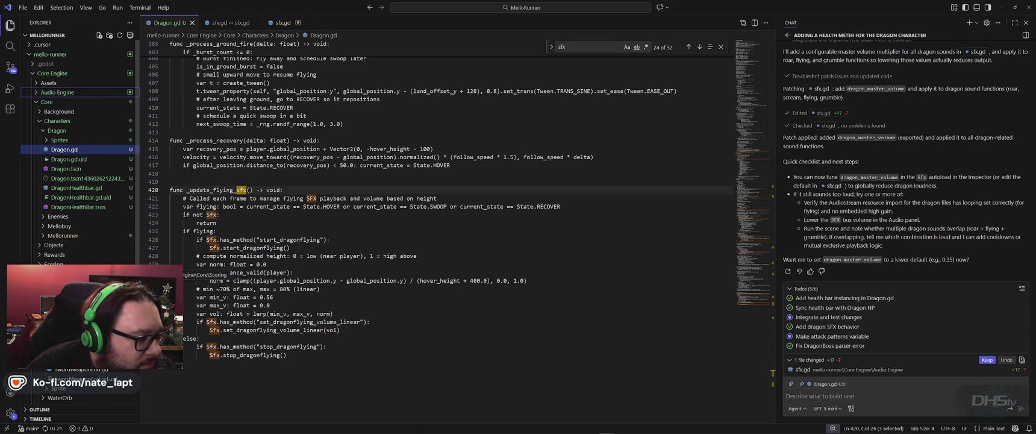
scroll(78, 180, down, 3)
scroll(79, 180, down, 2)
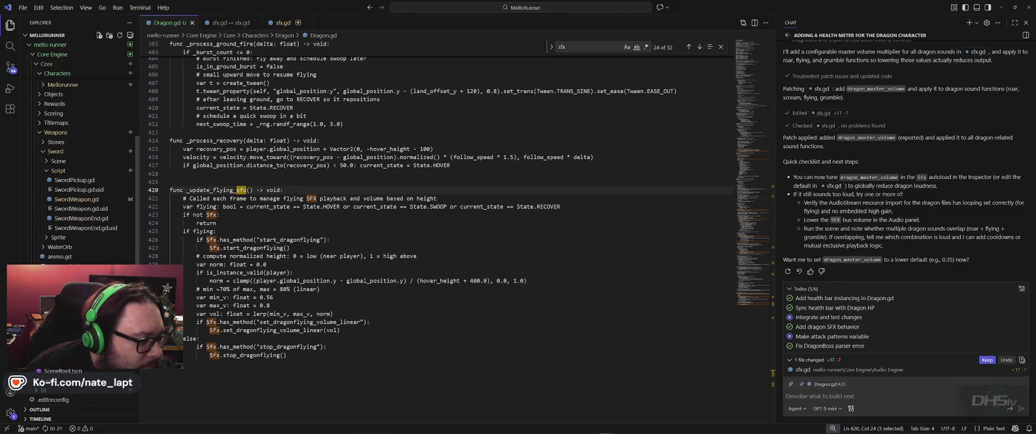
scroll(79, 181, down, 1)
scroll(79, 180, down, 1)
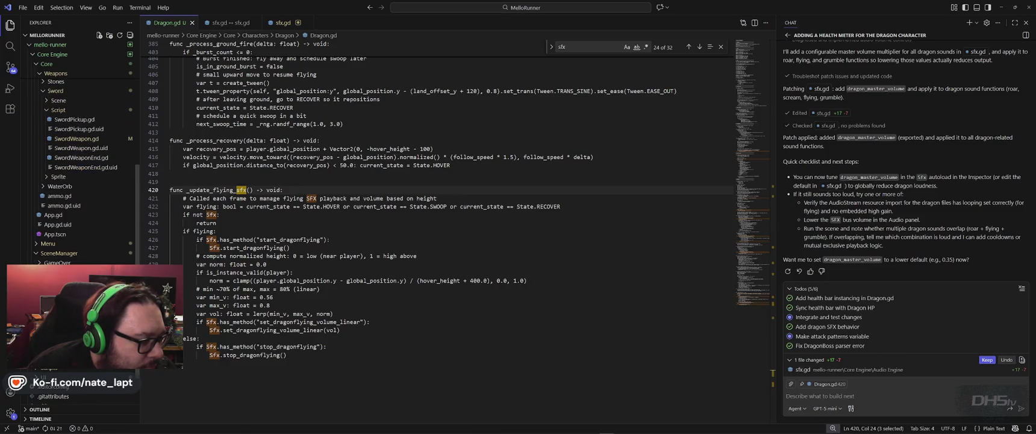
scroll(78, 180, down, 2)
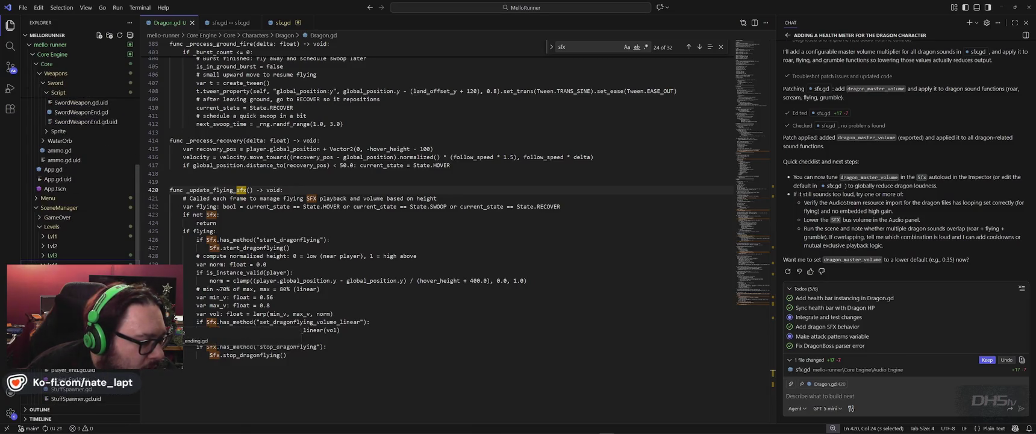
click(66, 274)
Search lvl4.gd for "sf" and review the sfx matches on lines 59, 60 and 145.
click(383, 242)
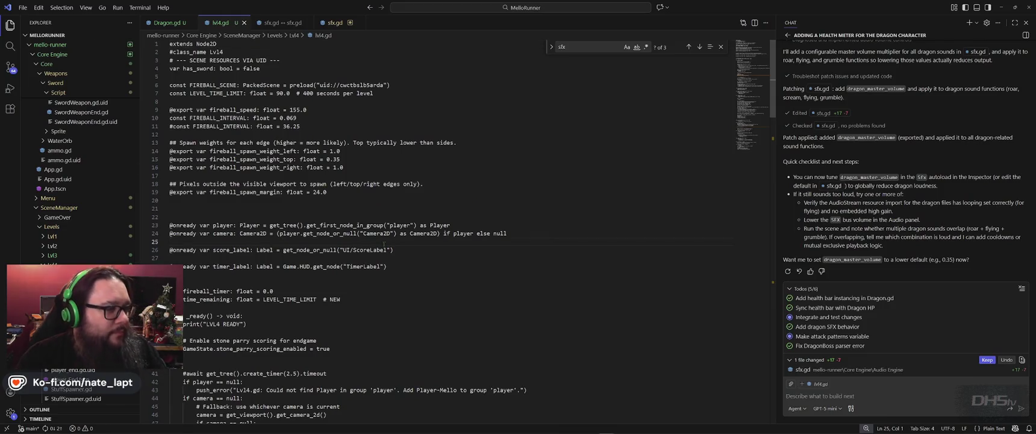
key(ctrl+f)
text(sf)
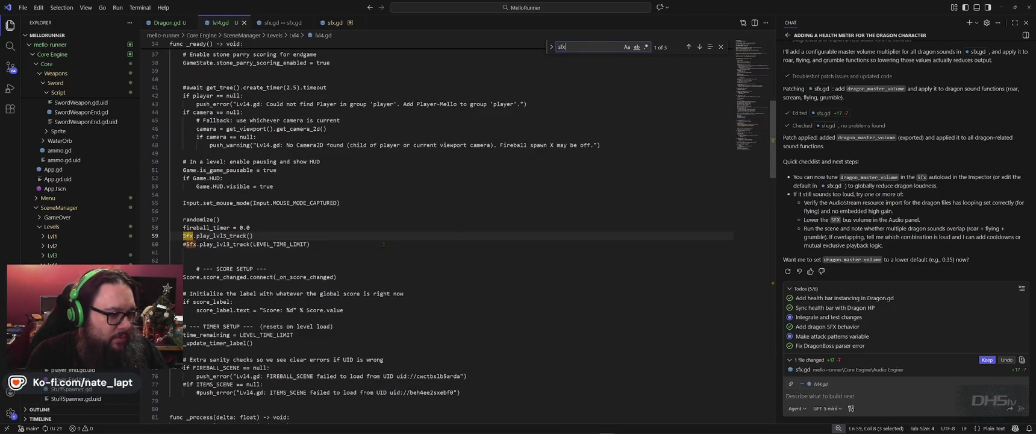
key(Return)
key(Return)
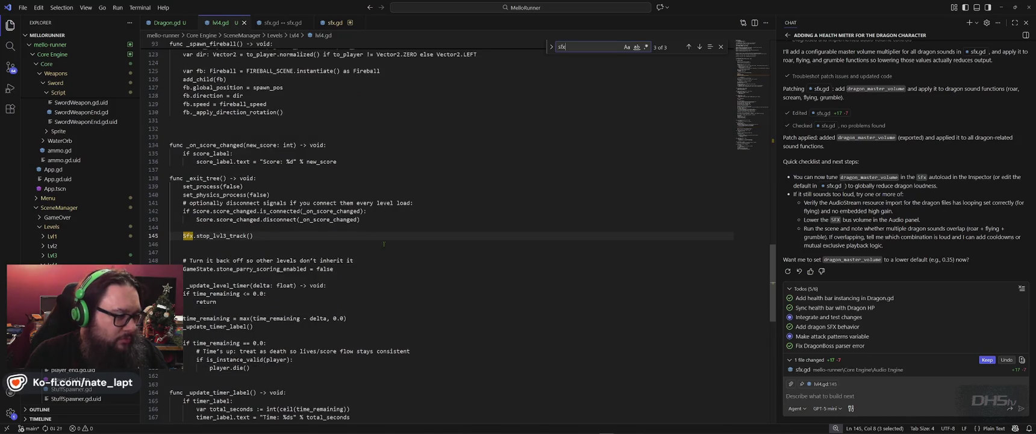
key(Return)
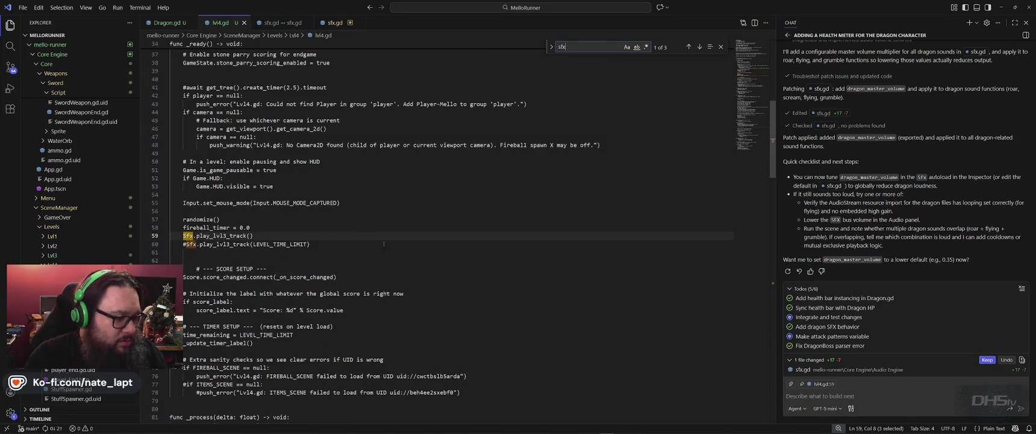
key(Return)
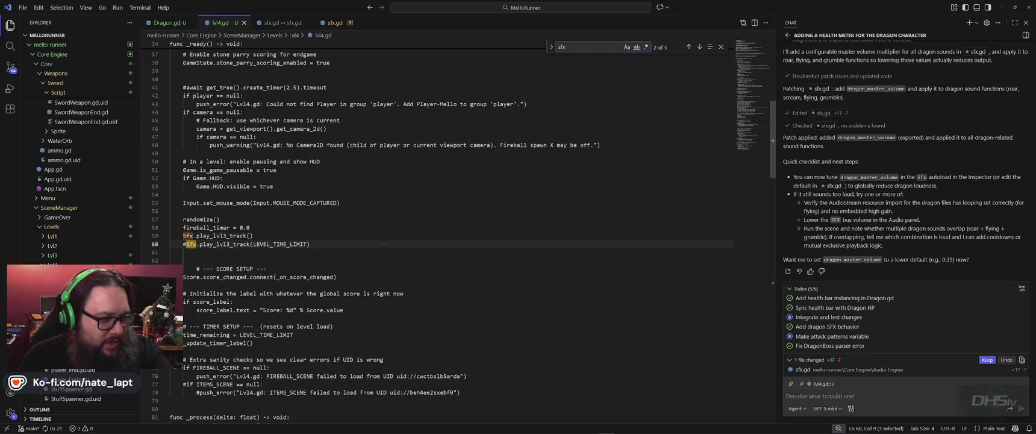
key(Return)
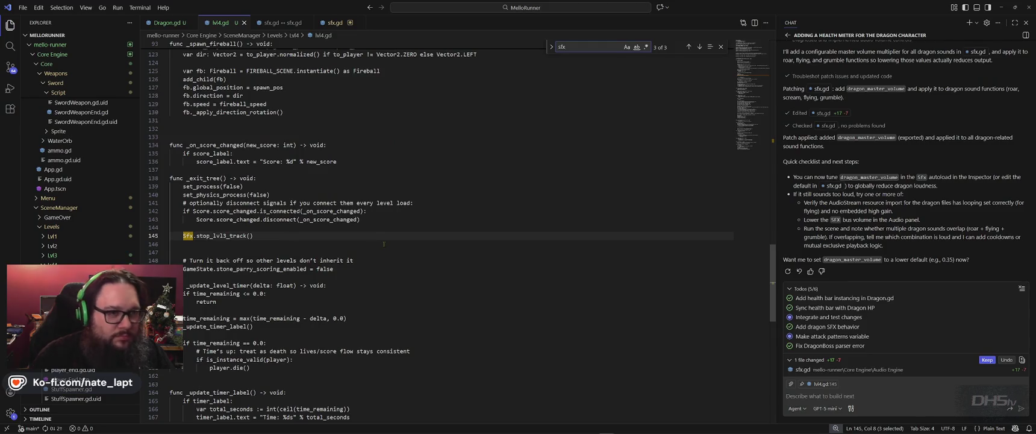
key(Return)
key(Return)
key(Return)
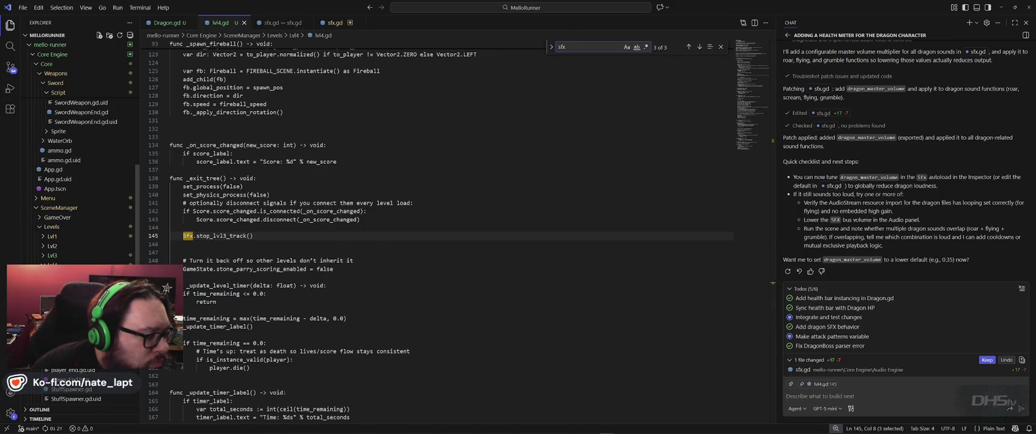
Open player_end.gd from the Lvl4 folder and jump to its first sfx match.
scroll(78, 283, down, 1)
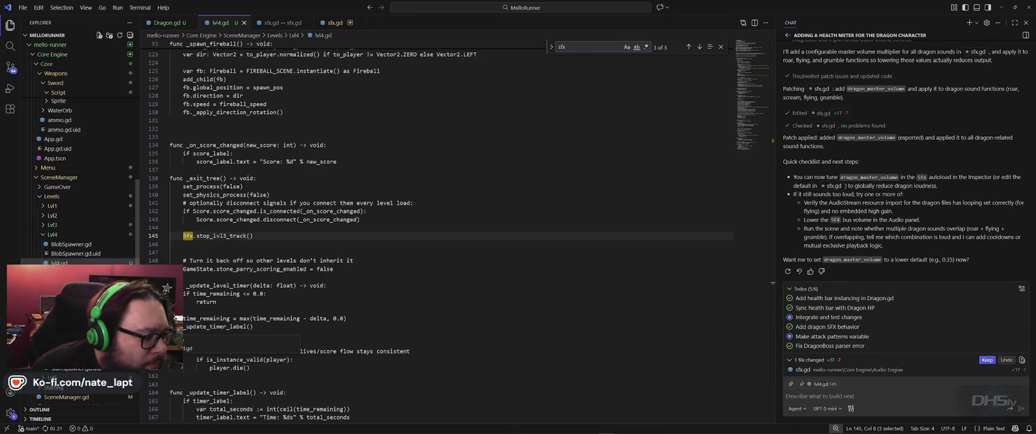
click(66, 344)
click(353, 273)
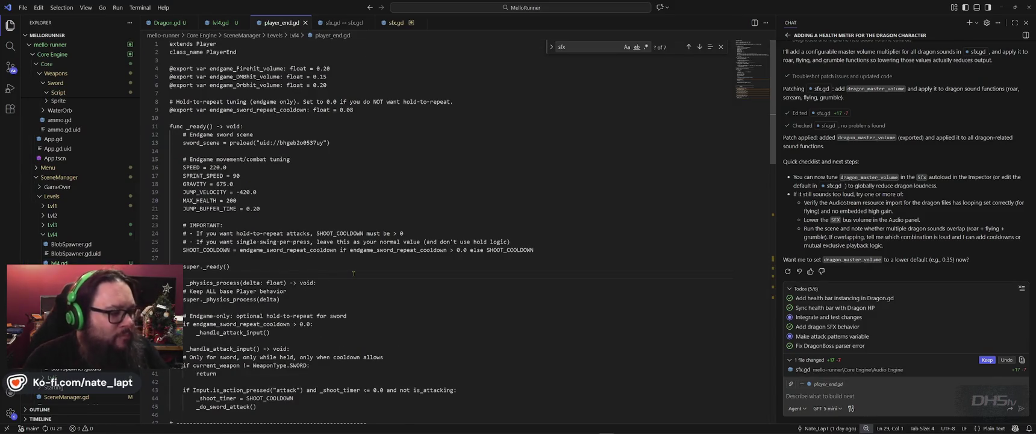
key(ctrl+f)
key(Return)
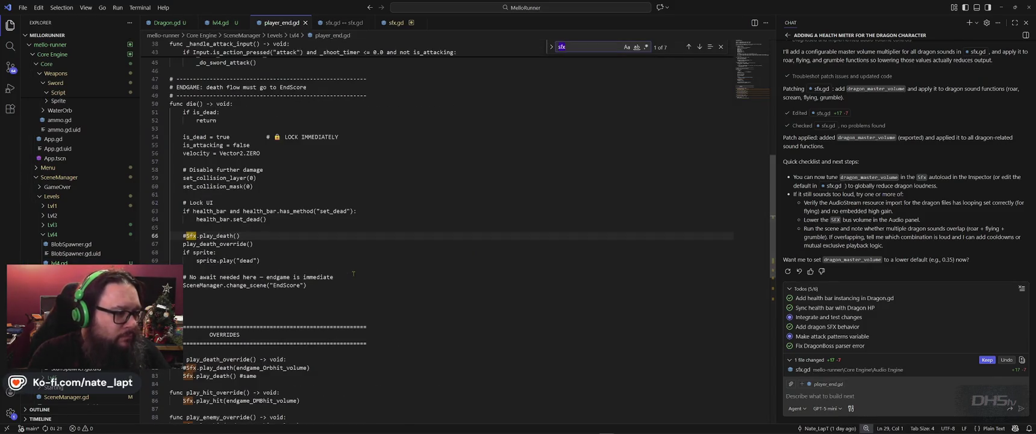